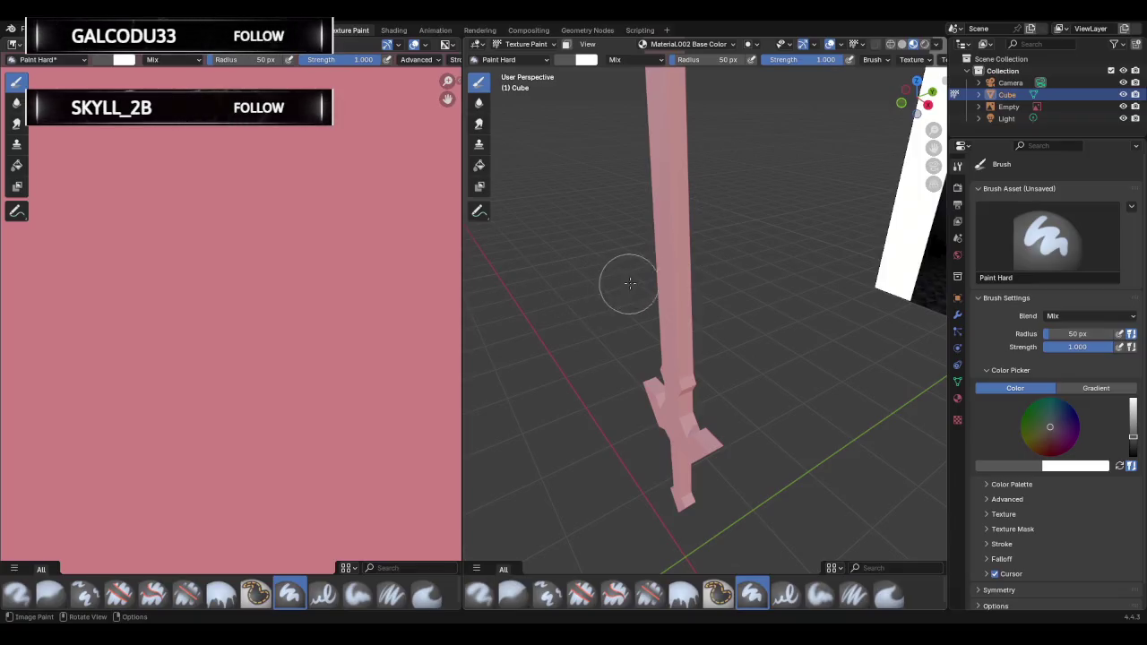
Enter Edit Mode, box-select the entire sword mesh, and return to box selection.
{"action": "scroll", "coordinate": [628, 275], "scroll_direction": "down", "scroll_amount": 3}
{"action": "key", "text": "Tab"}
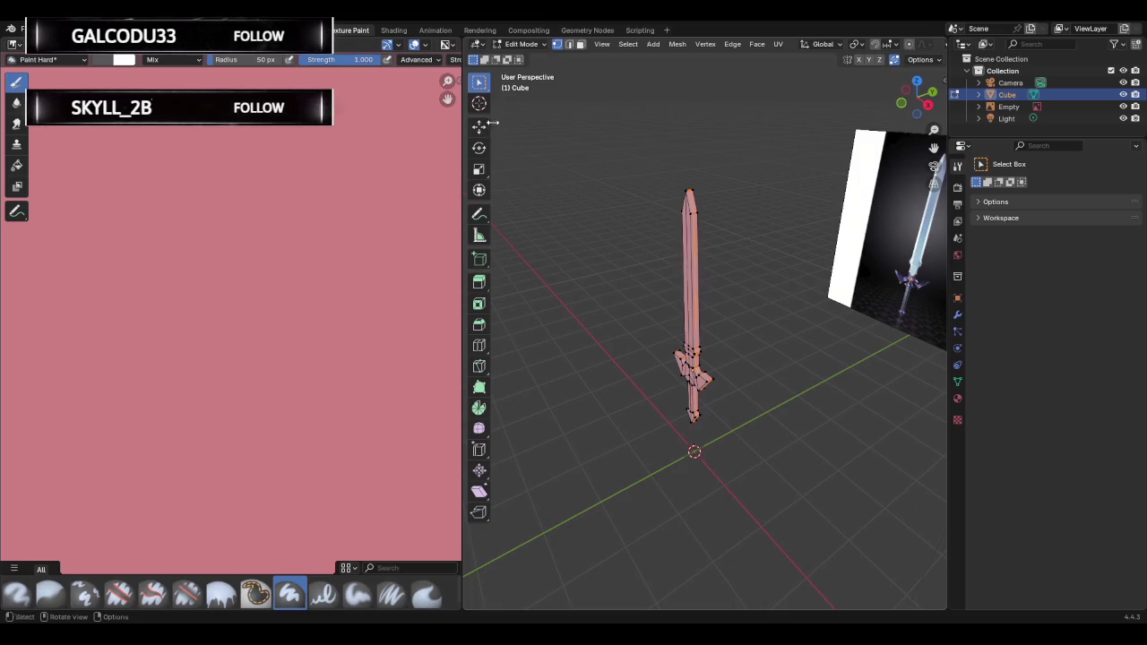
{"action": "left_click", "coordinate": [683, 217]}
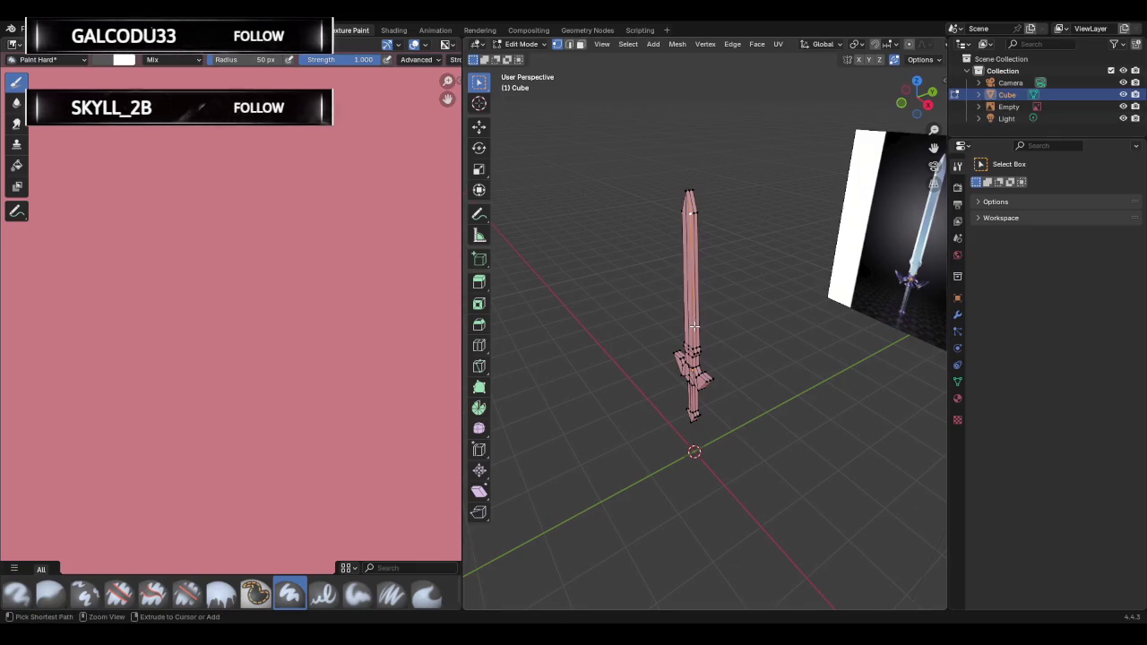
{"action": "left_click_drag", "start_coordinate": [656, 154], "coordinate": [807, 556]}
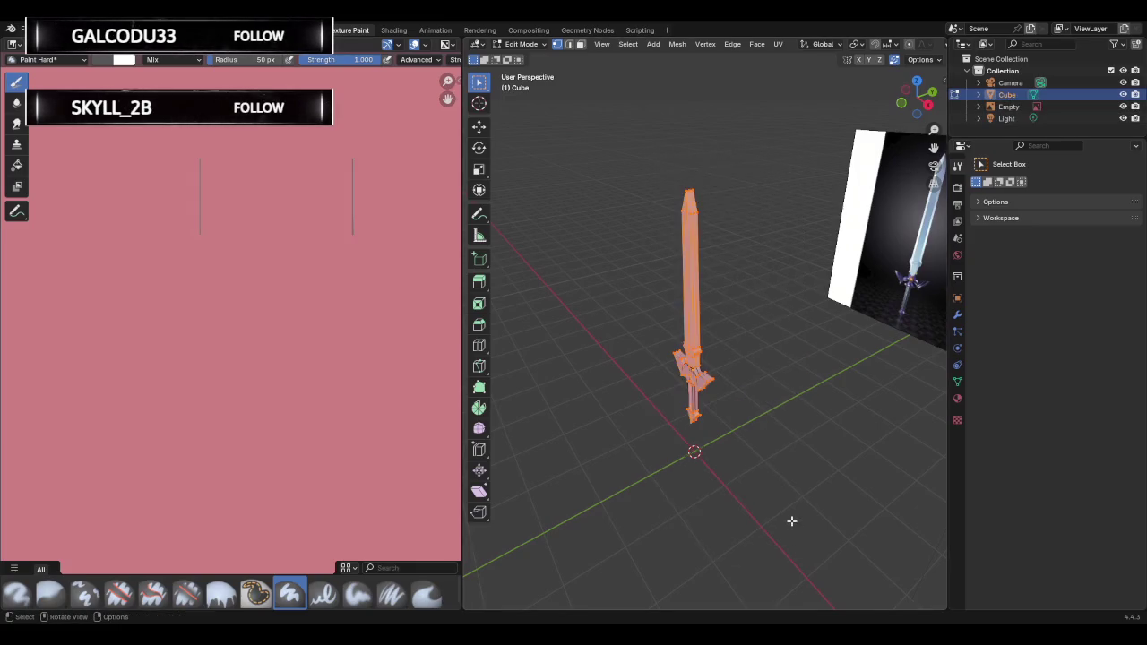
{"action": "key", "text": "Tab"}
{"action": "key", "text": "Tab"}
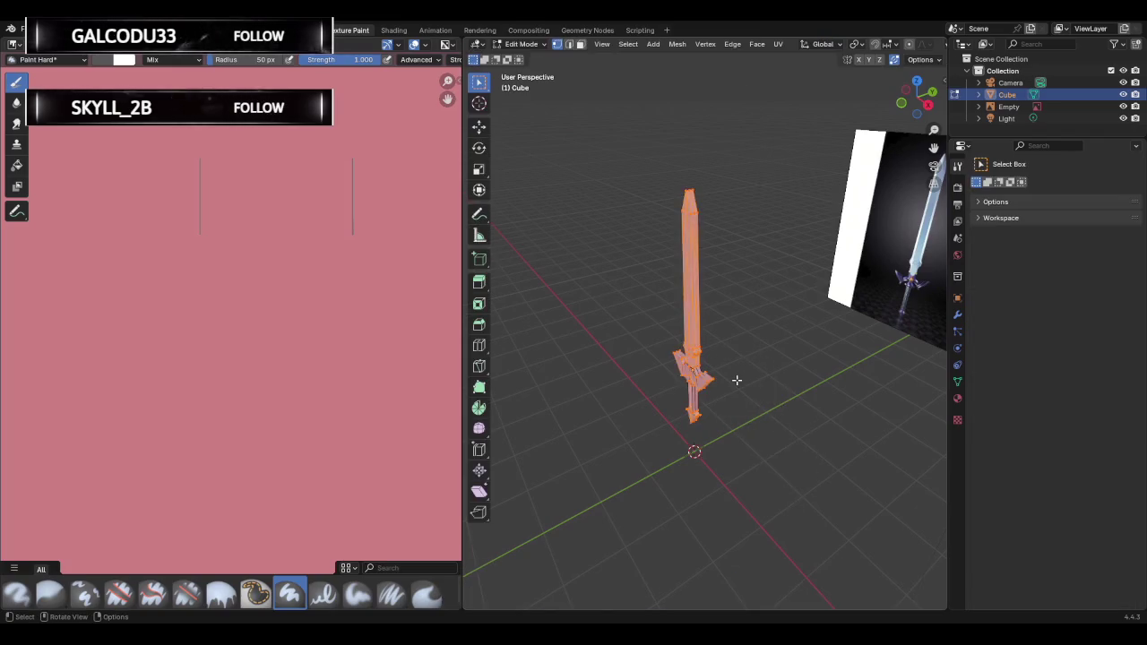
{"action": "left_click", "coordinate": [478, 103]}
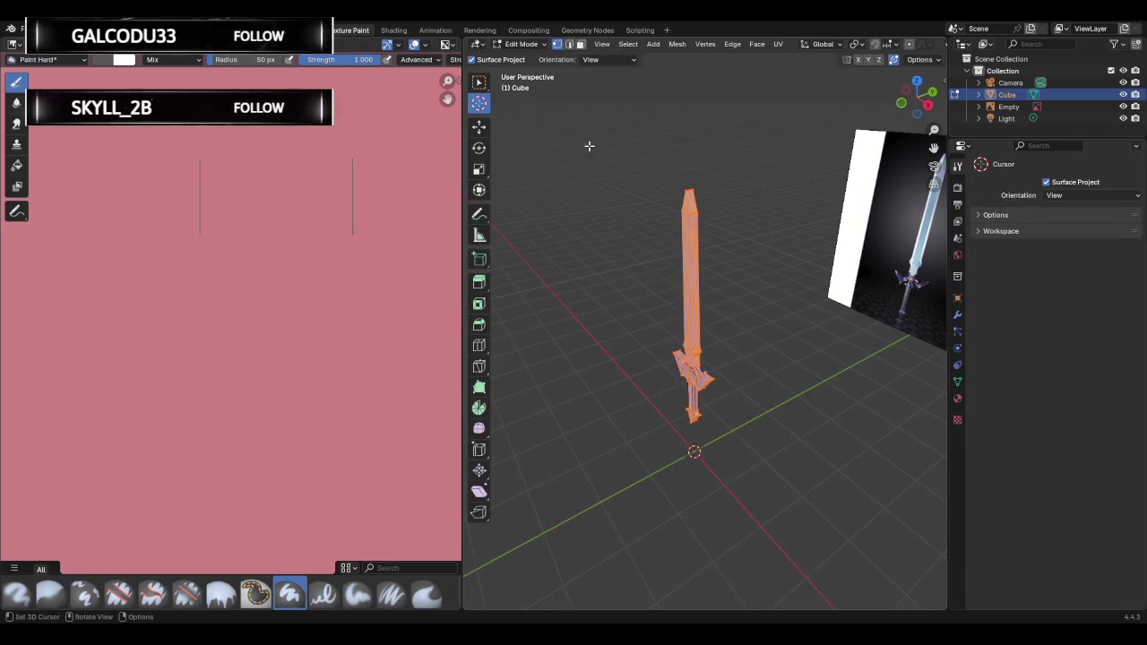
{"action": "key", "text": "w"}
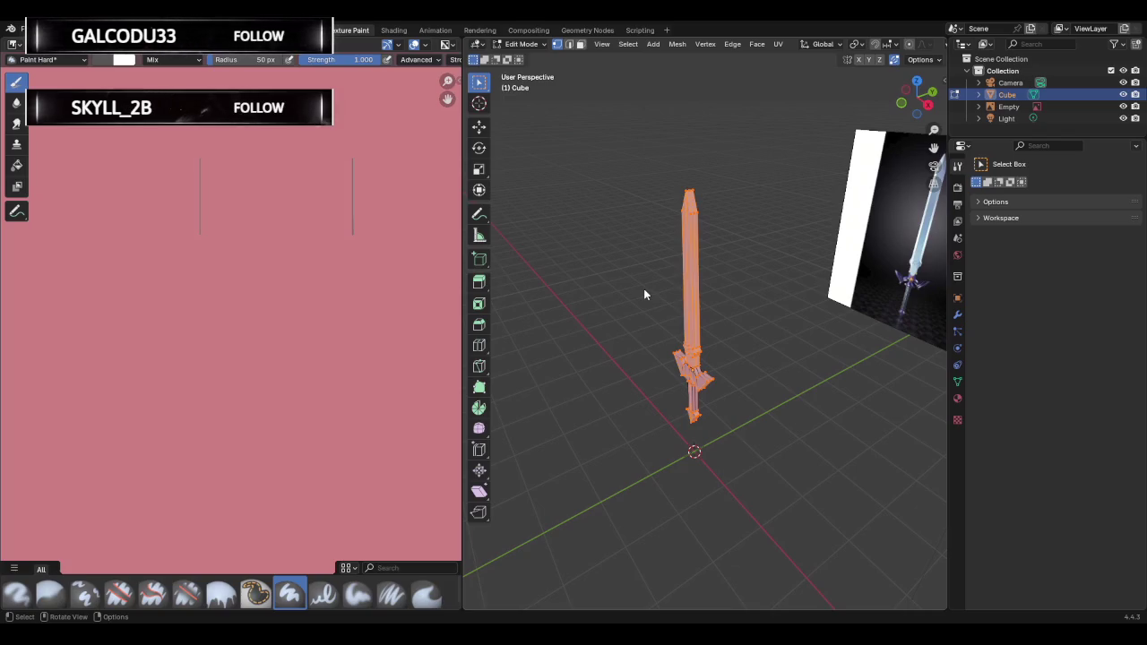
Try the add, subtract and replace selection modes, then box-select all faces.
{"action": "left_click", "coordinate": [485, 59]}
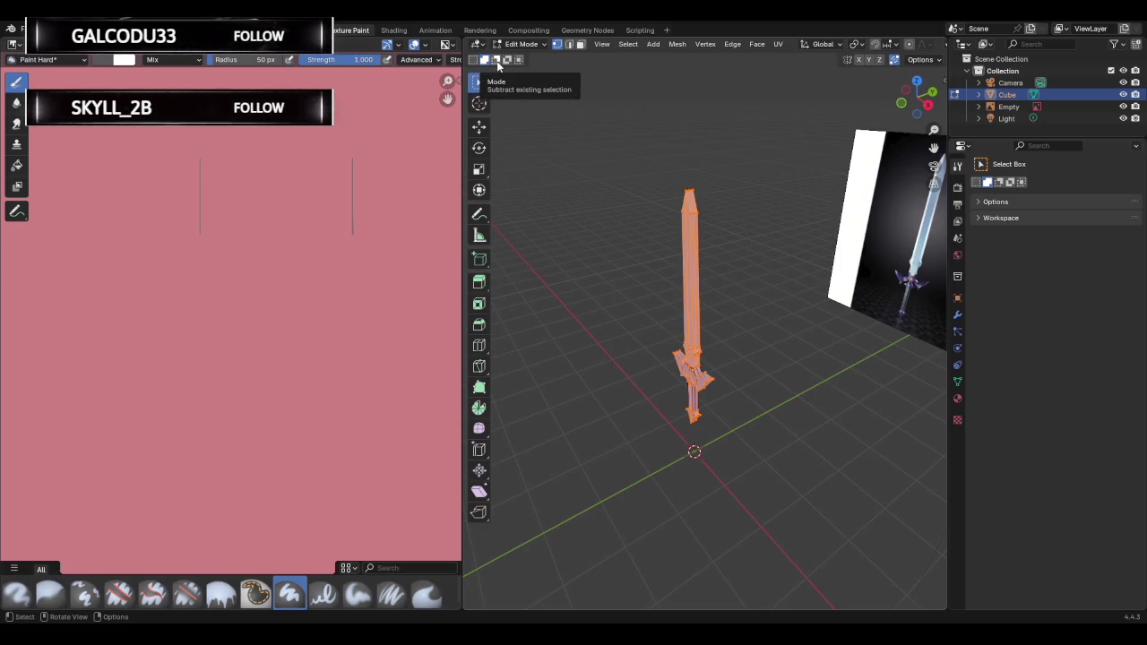
{"action": "left_click", "coordinate": [496, 60]}
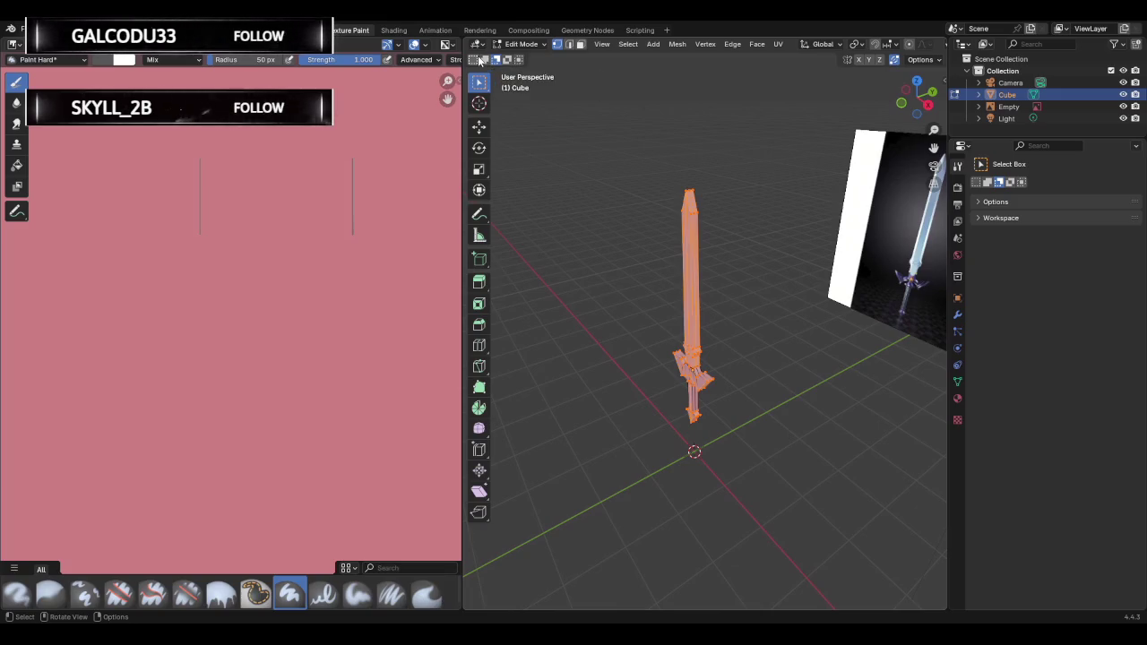
{"action": "left_click", "coordinate": [479, 60]}
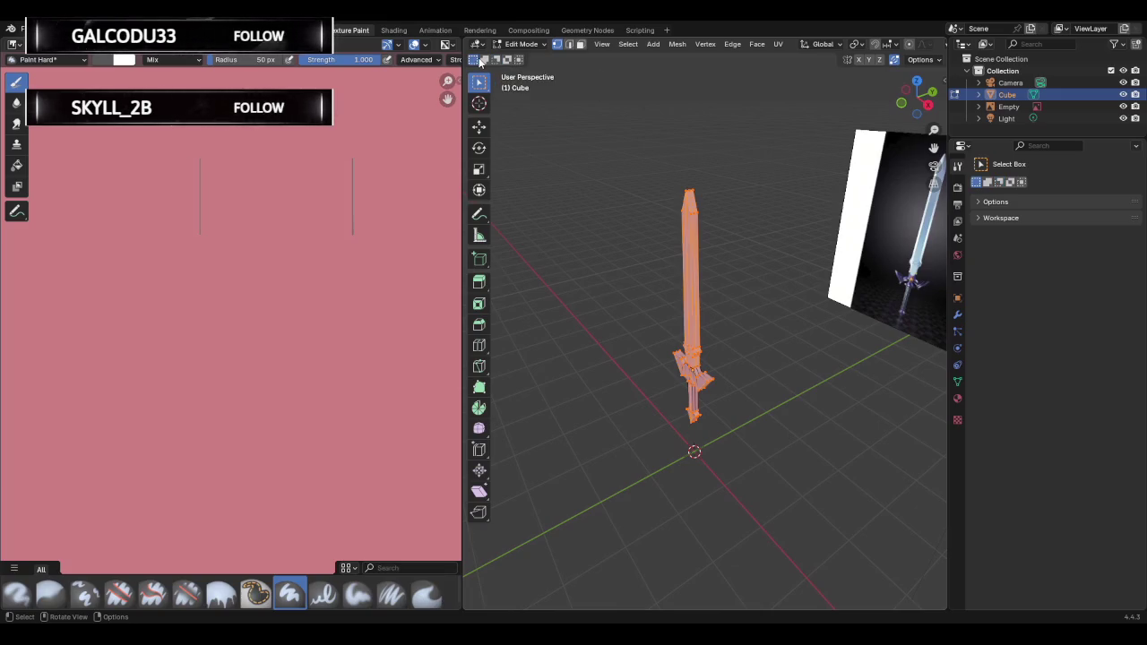
{"action": "left_click", "coordinate": [580, 44]}
{"action": "left_click_drag", "start_coordinate": [627, 128], "coordinate": [786, 471]}
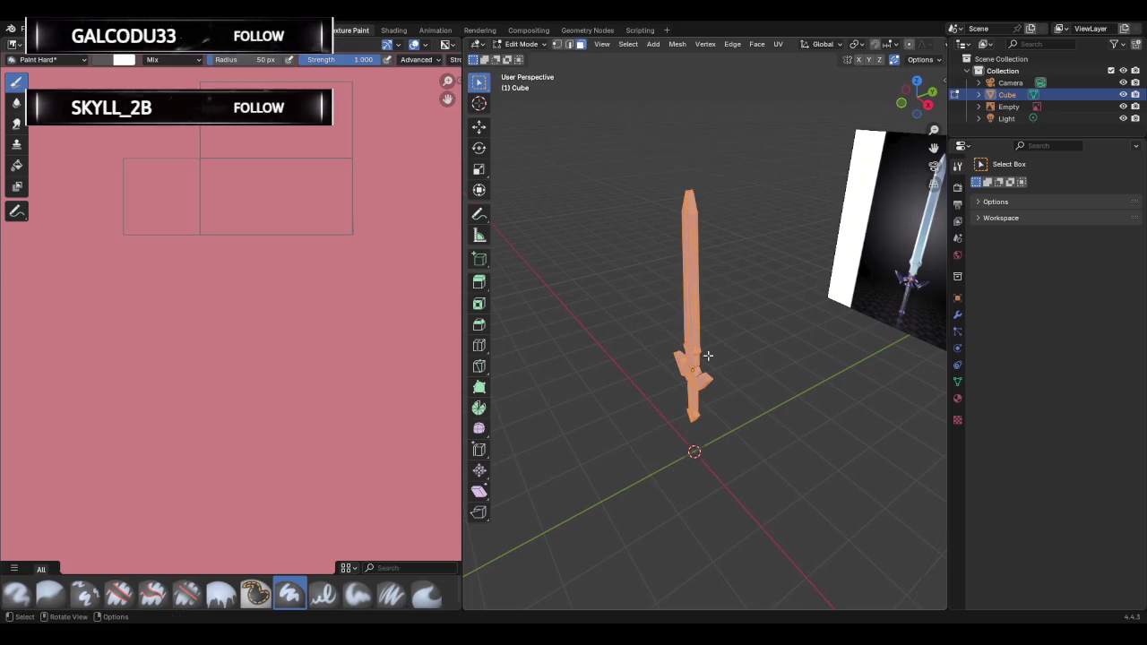
Toggle between edge and face select modes while orbiting around the sword.
{"action": "mouse_move", "coordinate": [708, 356]}
{"action": "middle_mouse_down"}
{"action": "mouse_move", "coordinate": [788, 328]}
{"action": "mouse_move", "coordinate": [721, 289]}
{"action": "middle_mouse_up"}
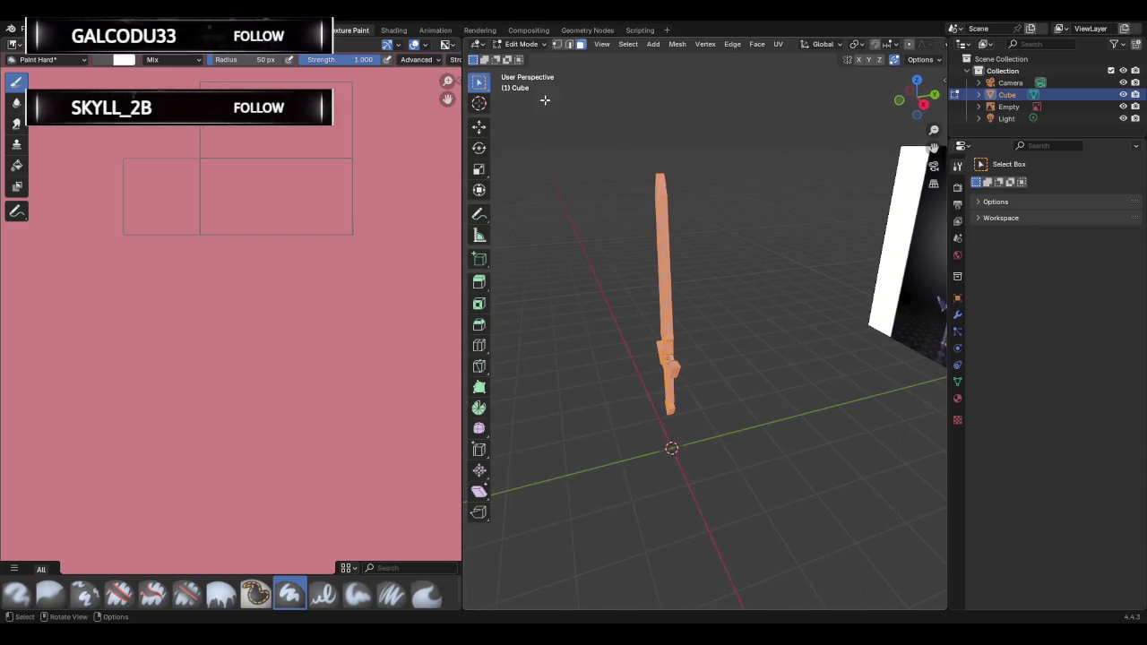
{"action": "left_click", "coordinate": [569, 44]}
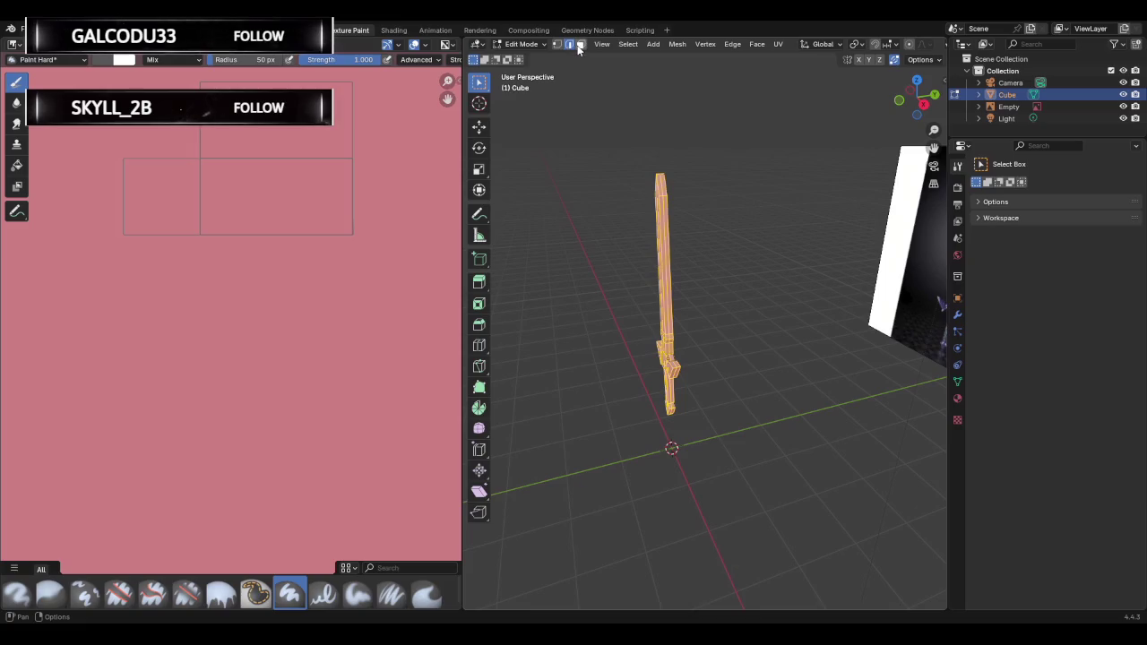
{"action": "left_click", "coordinate": [579, 45]}
{"action": "mouse_move", "coordinate": [779, 425]}
{"action": "middle_mouse_down"}
{"action": "mouse_move", "coordinate": [584, 333]}
{"action": "mouse_move", "coordinate": [705, 328]}
{"action": "middle_mouse_up"}
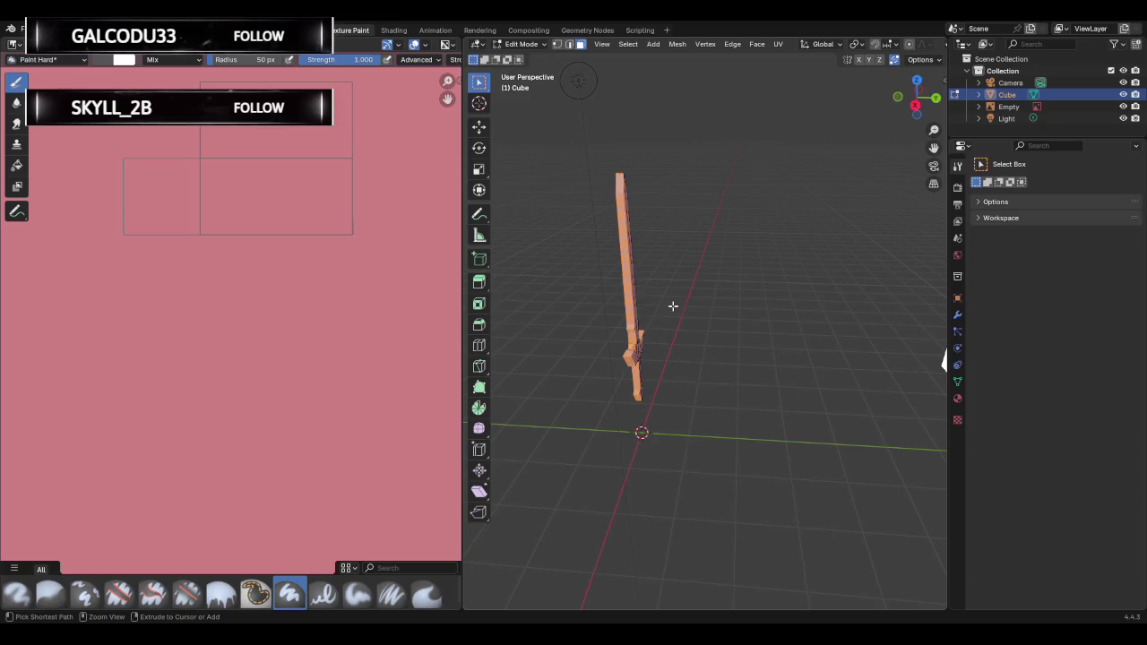
{"action": "middle_click_drag", "start_coordinate": [640, 292], "coordinate": [695, 283]}
In edge select mode, unwrap the sword with Smart UV Project, then return to Texture Paint.
{"action": "key", "text": "2"}
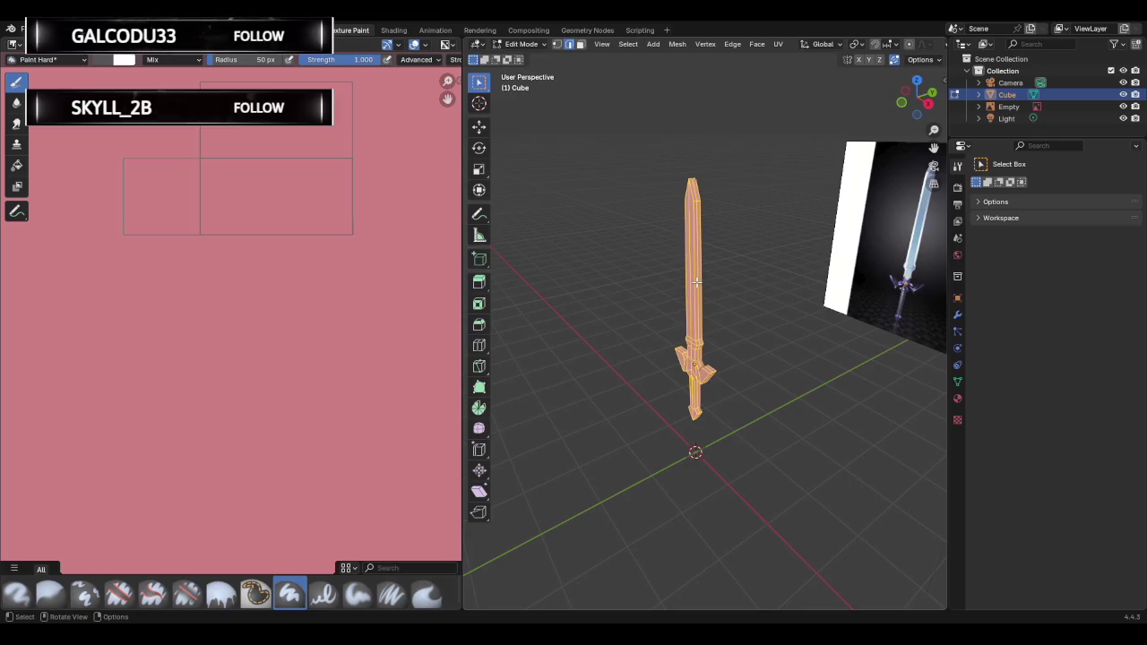
{"action": "key", "text": "u"}
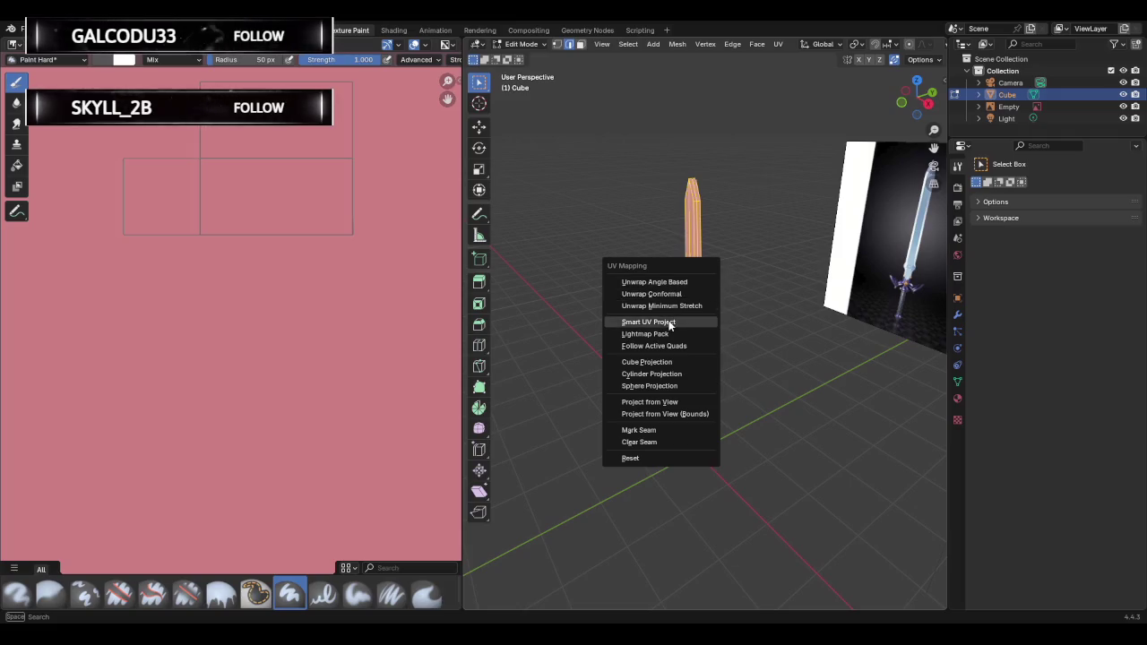
{"action": "left_click", "coordinate": [663, 322]}
{"action": "left_click", "coordinate": [660, 435]}
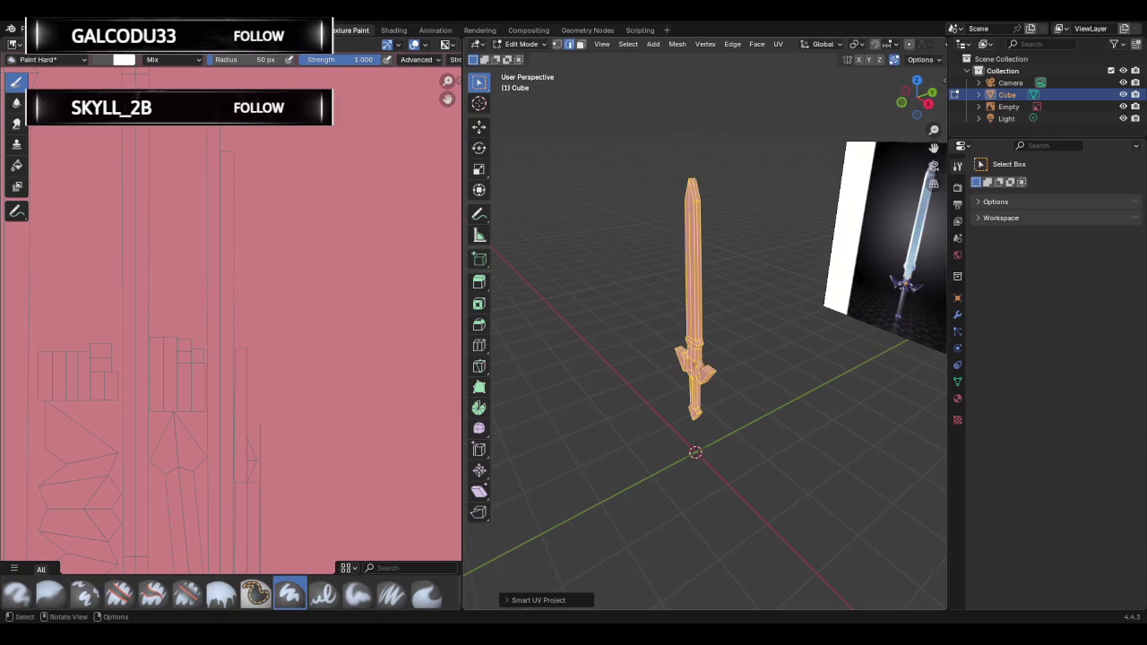
{"action": "key", "text": "ctrl+Tab"}
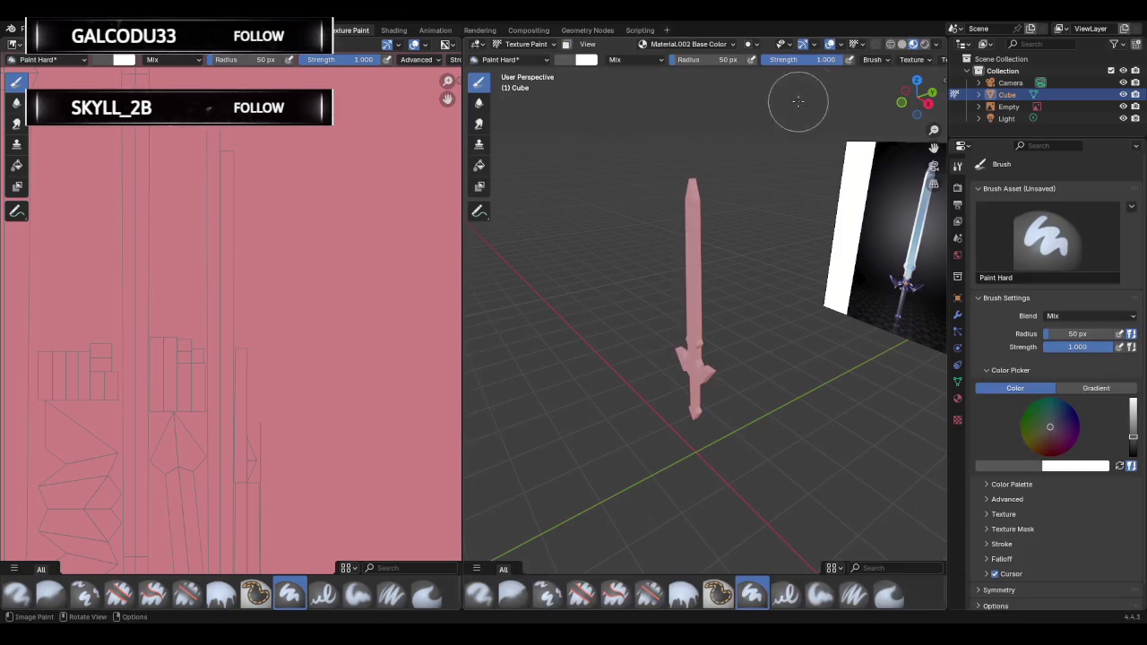
Add a 1024 px Base Color paint texture slot without alpha to the sword's material.
{"action": "left_click", "coordinate": [715, 44]}
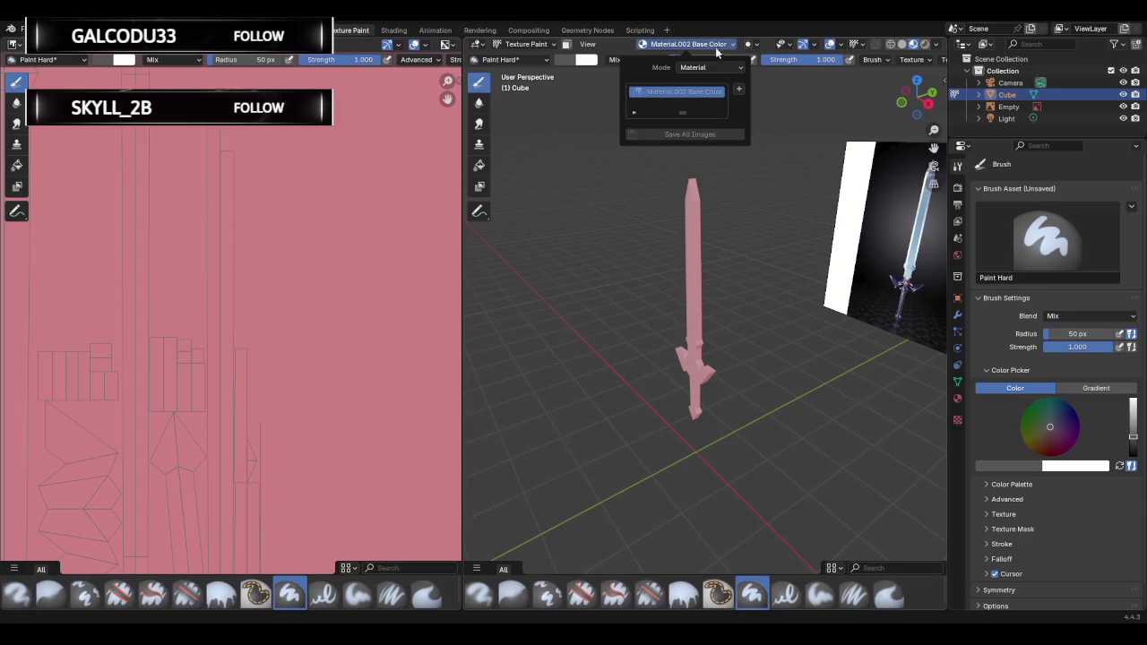
{"action": "right_click", "coordinate": [672, 93]}
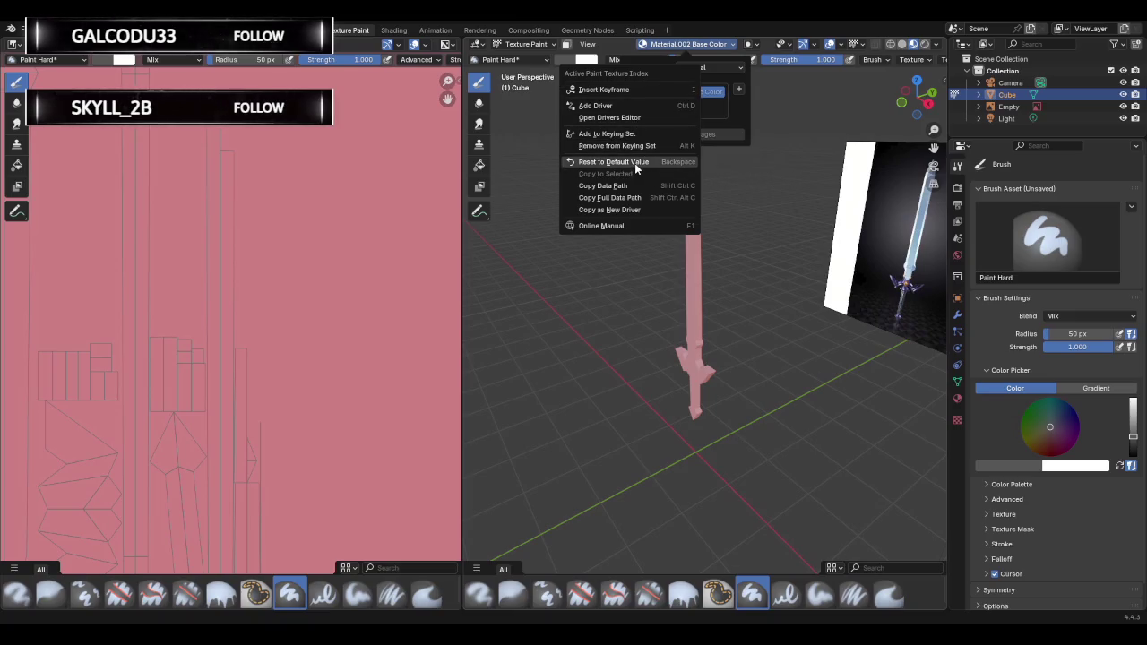
{"action": "left_click", "coordinate": [739, 90]}
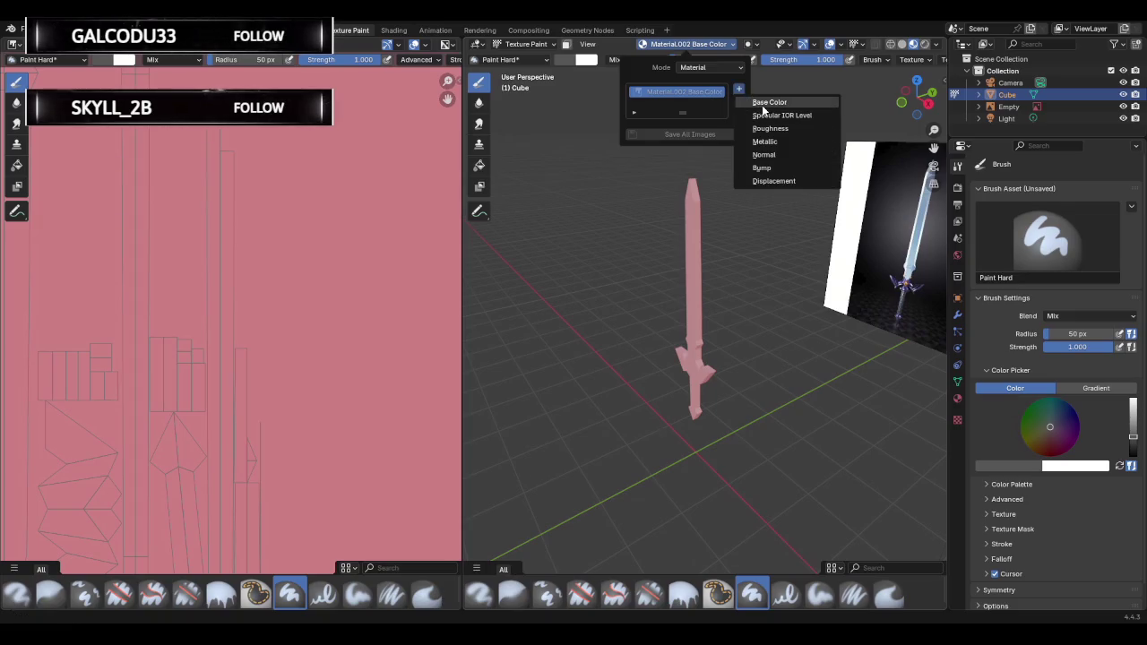
{"action": "left_click", "coordinate": [767, 104]}
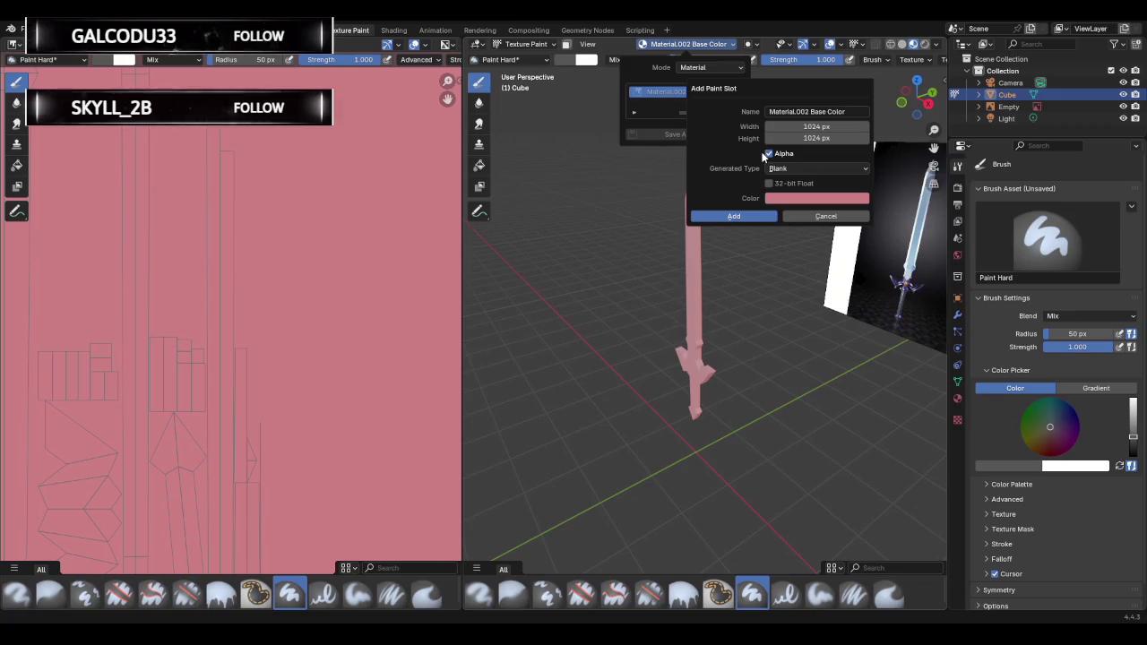
{"action": "left_click", "coordinate": [768, 153]}
{"action": "left_click_drag", "start_coordinate": [834, 125], "coordinate": [834, 124]}
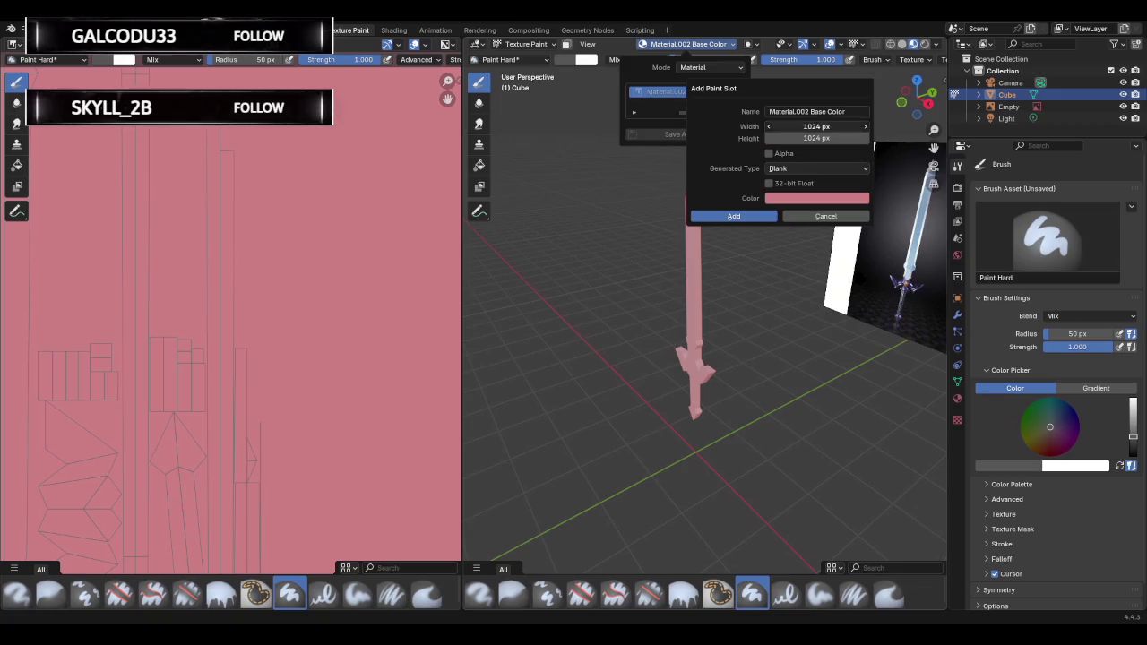
{"action": "key", "text": "Return"}
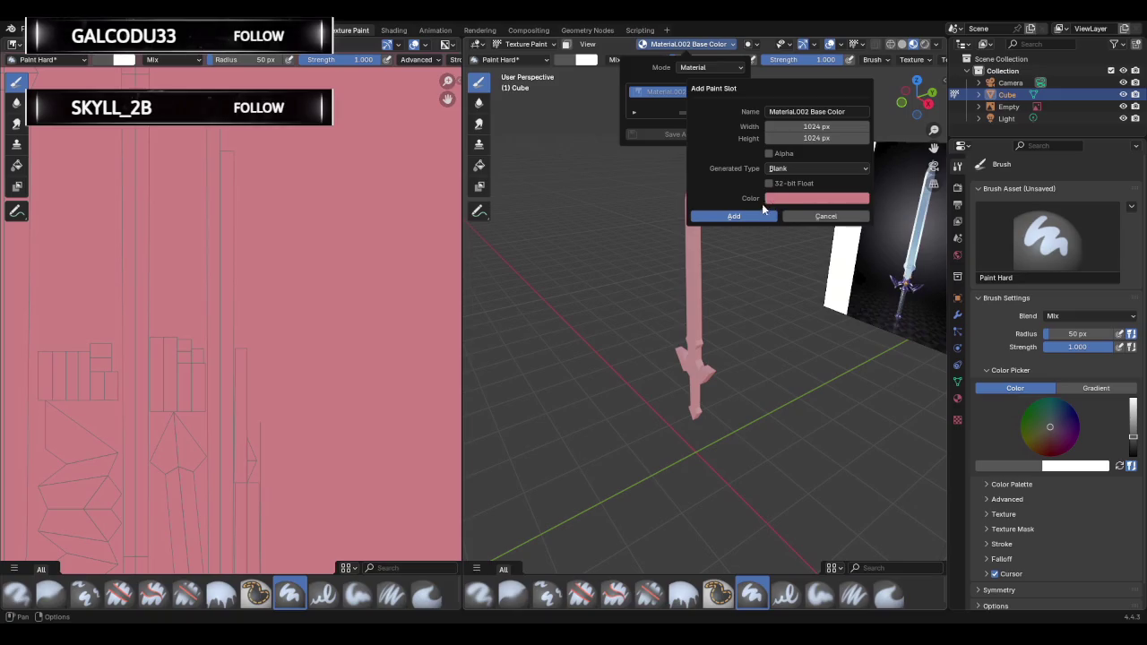
{"action": "left_click", "coordinate": [734, 216]}
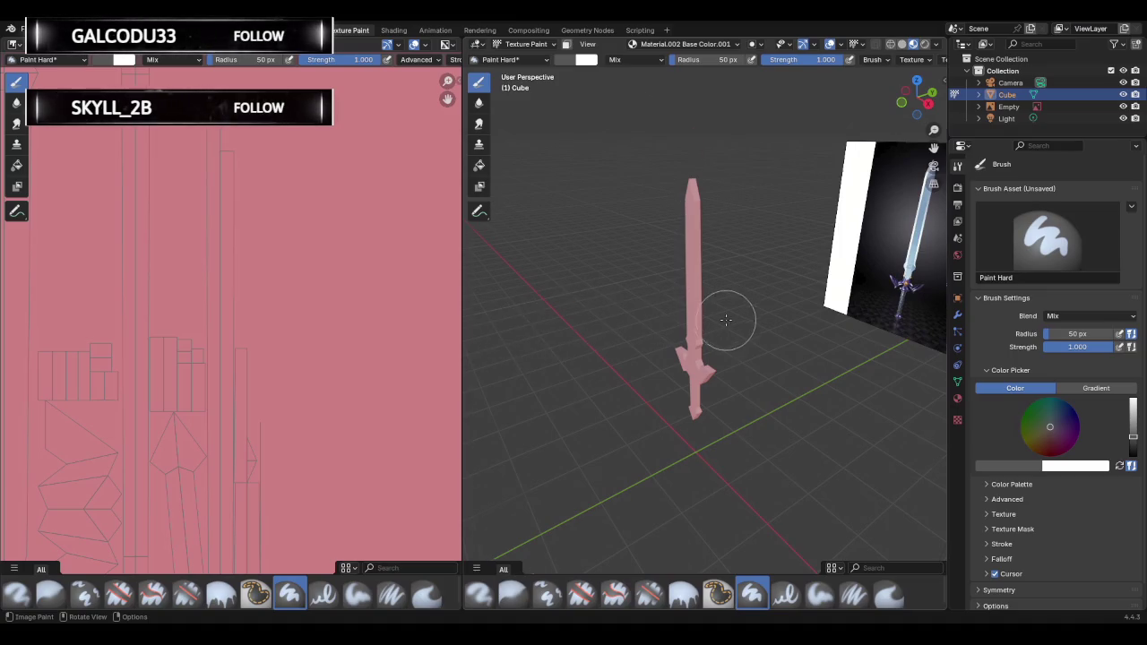
Zoom in on the blade and dab dark grey paint onto it.
{"action": "scroll", "coordinate": [726, 319], "scroll_direction": "up", "scroll_amount": 5}
{"action": "middle_click_drag", "start_coordinate": [725, 328], "coordinate": [712, 341]}
{"action": "middle_click_drag", "start_coordinate": [776, 349], "coordinate": [857, 357]}
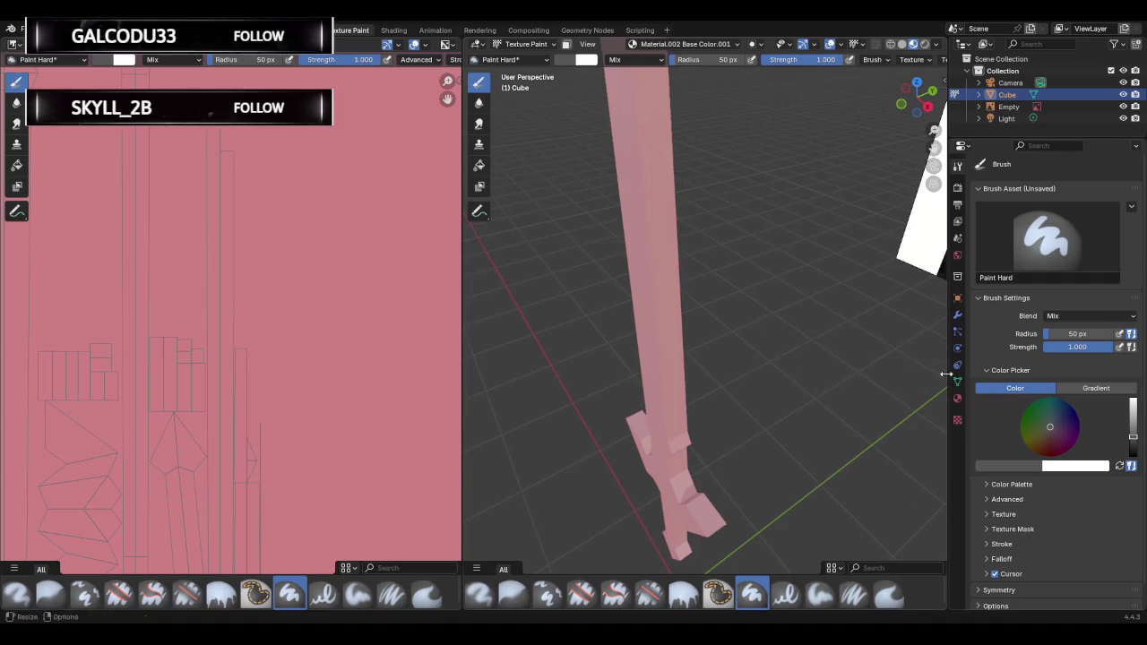
{"action": "left_click", "coordinate": [663, 281]}
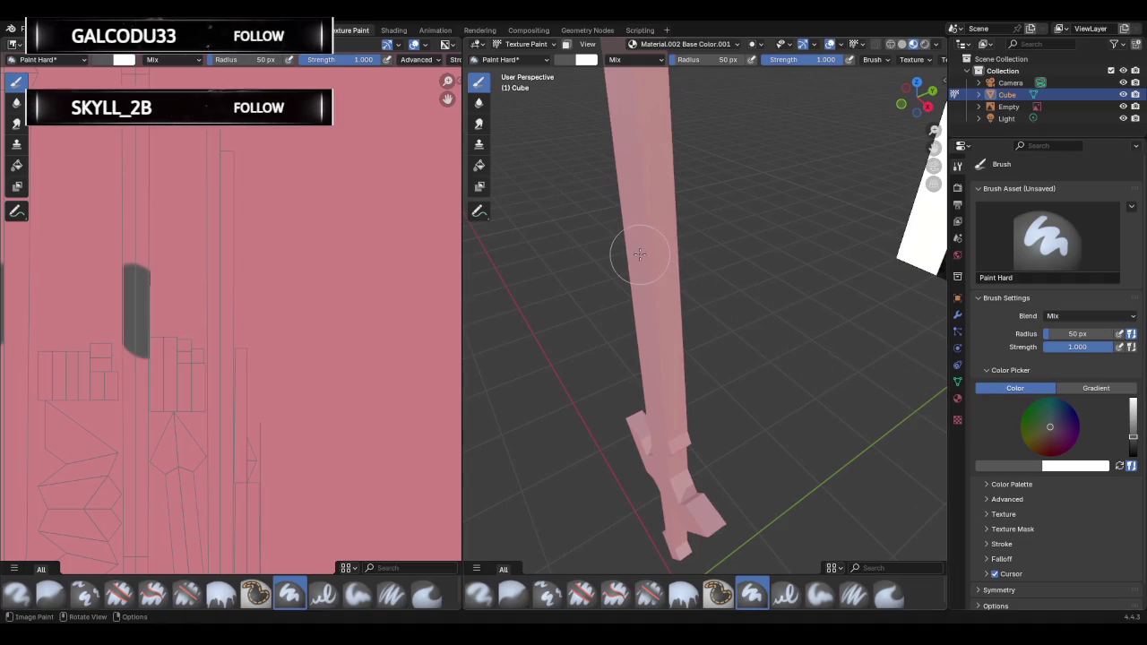
{"action": "mouse_move", "coordinate": [636, 260]}
{"action": "middle_mouse_down"}
{"action": "mouse_move", "coordinate": [660, 258]}
{"action": "mouse_move", "coordinate": [658, 245]}
{"action": "mouse_move", "coordinate": [748, 248]}
{"action": "mouse_move", "coordinate": [711, 222]}
{"action": "mouse_move", "coordinate": [750, 230]}
{"action": "middle_mouse_up"}
{"action": "left_click", "coordinate": [755, 218]}
{"action": "left_click", "coordinate": [772, 231]}
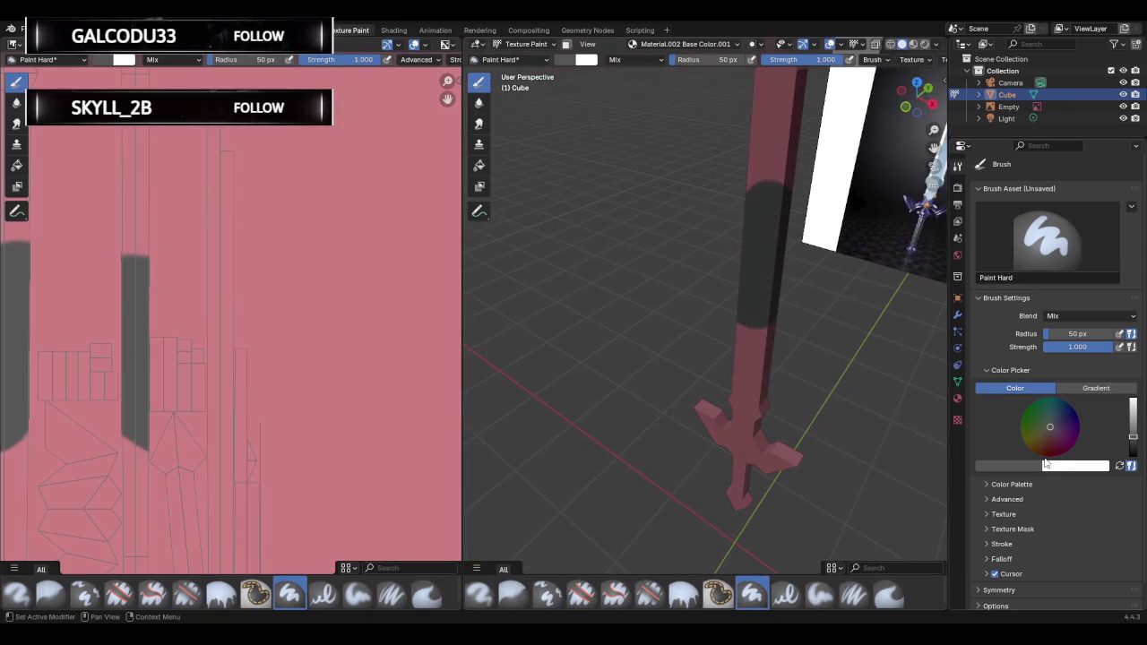
Brighten the brush to light grey and paint over the dark patches on the blade.
{"action": "left_click_drag", "start_coordinate": [1132, 437], "coordinate": [1133, 416]}
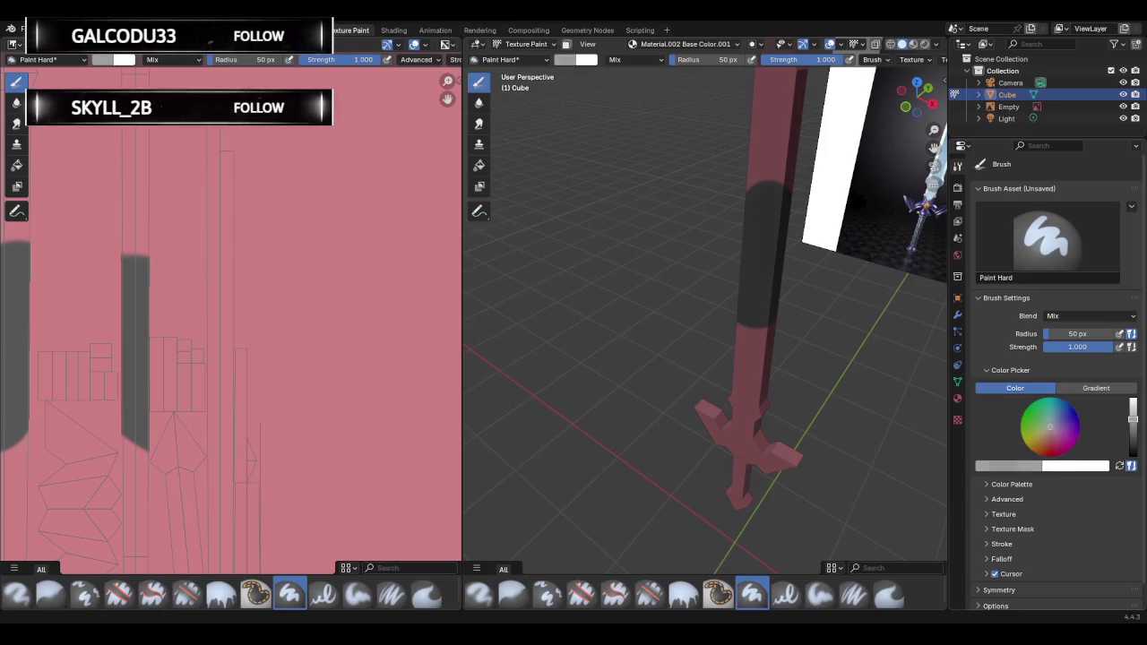
{"action": "mouse_move", "coordinate": [753, 257]}
{"action": "left_mouse_down"}
{"action": "mouse_move", "coordinate": [758, 195]}
{"action": "mouse_move", "coordinate": [756, 328]}
{"action": "left_mouse_up"}
{"action": "scroll", "coordinate": [780, 260], "scroll_direction": "down", "scroll_amount": 3}
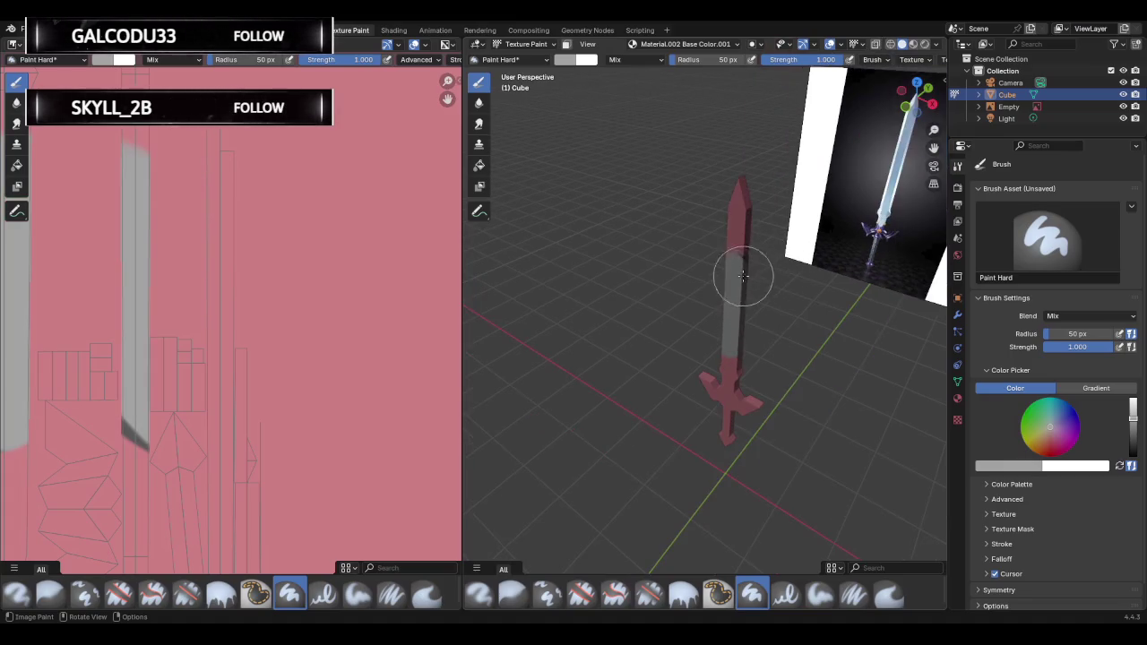
{"action": "left_click_drag", "start_coordinate": [743, 276], "coordinate": [750, 243]}
{"action": "mouse_move", "coordinate": [750, 243]}
{"action": "middle_mouse_down"}
{"action": "mouse_move", "coordinate": [627, 264]}
{"action": "mouse_move", "coordinate": [552, 248]}
{"action": "mouse_move", "coordinate": [529, 213]}
{"action": "middle_mouse_up"}
{"action": "left_click_drag", "start_coordinate": [622, 223], "coordinate": [599, 192]}
{"action": "mouse_move", "coordinate": [599, 192]}
{"action": "middle_mouse_down"}
{"action": "mouse_move", "coordinate": [715, 212]}
{"action": "mouse_move", "coordinate": [815, 200]}
{"action": "middle_mouse_up"}
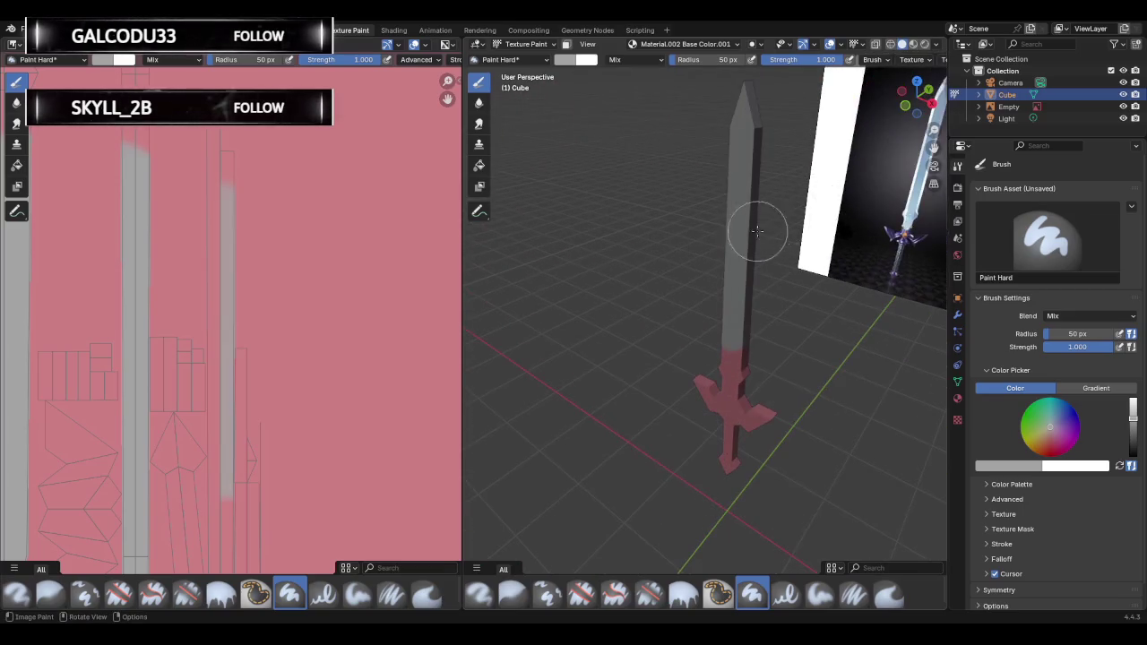
{"action": "middle_click_drag", "start_coordinate": [757, 231], "coordinate": [738, 248]}
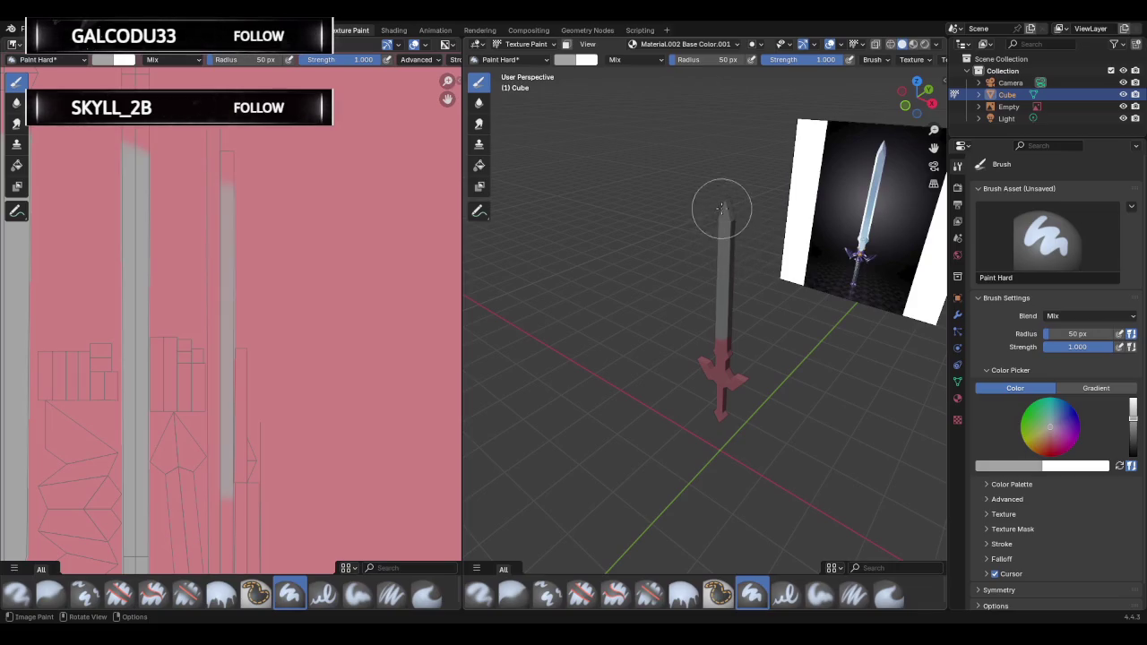
Paint light grey near the blade base and show the Cube's modifier properties.
{"action": "scroll", "coordinate": [744, 322], "scroll_direction": "up", "scroll_amount": 3}
{"action": "scroll", "coordinate": [717, 345], "scroll_direction": "up", "scroll_amount": 2}
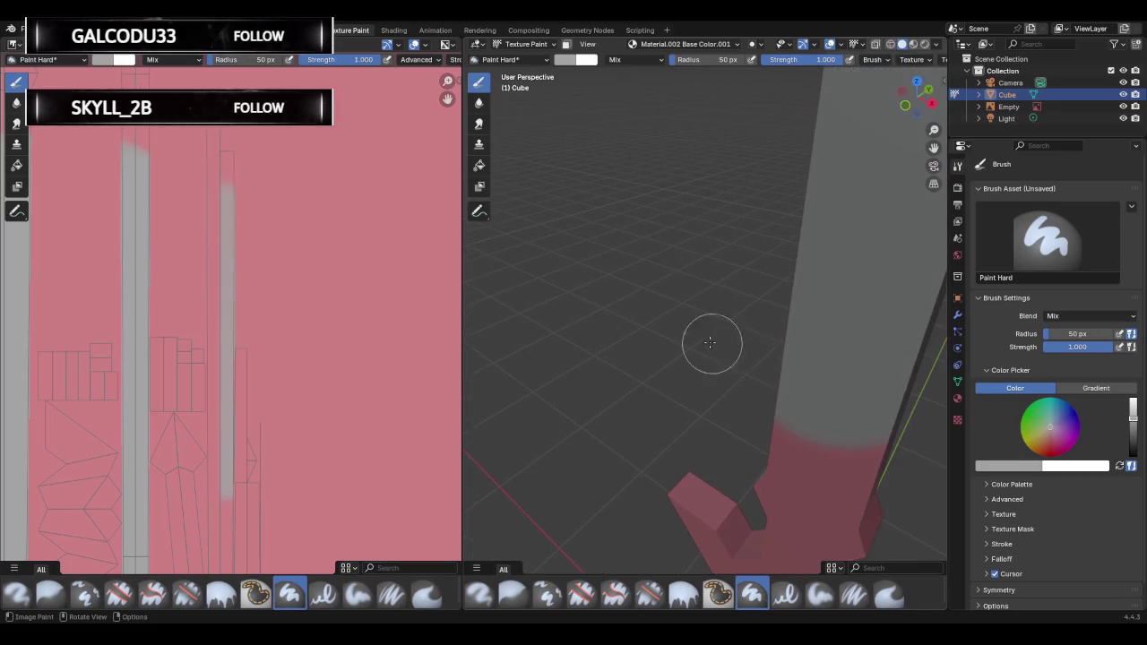
{"action": "middle_click_drag", "start_coordinate": [710, 342], "coordinate": [722, 243]}
{"action": "mouse_move", "coordinate": [723, 243]}
{"action": "left_mouse_down"}
{"action": "mouse_move", "coordinate": [729, 256]}
{"action": "mouse_move", "coordinate": [754, 219]}
{"action": "mouse_move", "coordinate": [763, 318]}
{"action": "mouse_move", "coordinate": [735, 331]}
{"action": "mouse_move", "coordinate": [707, 179]}
{"action": "mouse_move", "coordinate": [673, 187]}
{"action": "mouse_move", "coordinate": [673, 323]}
{"action": "mouse_move", "coordinate": [701, 357]}
{"action": "mouse_move", "coordinate": [679, 359]}
{"action": "mouse_move", "coordinate": [697, 389]}
{"action": "mouse_move", "coordinate": [753, 380]}
{"action": "mouse_move", "coordinate": [732, 410]}
{"action": "mouse_move", "coordinate": [695, 392]}
{"action": "left_mouse_up"}
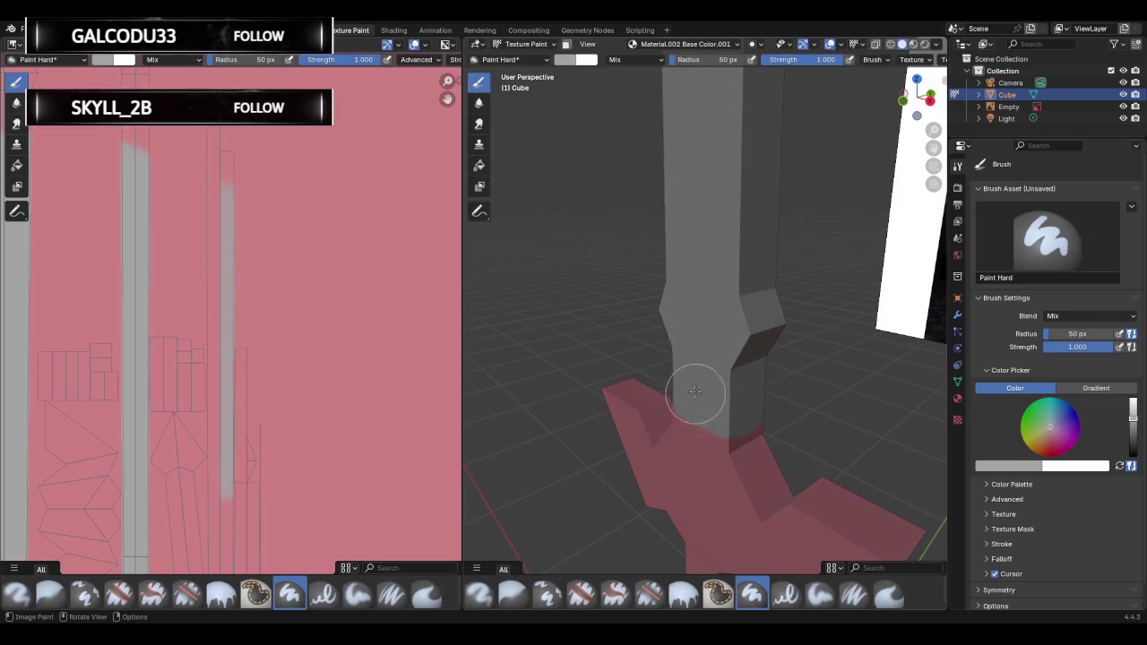
{"action": "mouse_move", "coordinate": [694, 391]}
{"action": "middle_mouse_down"}
{"action": "mouse_move", "coordinate": [737, 248]}
{"action": "mouse_move", "coordinate": [870, 261]}
{"action": "middle_mouse_up"}
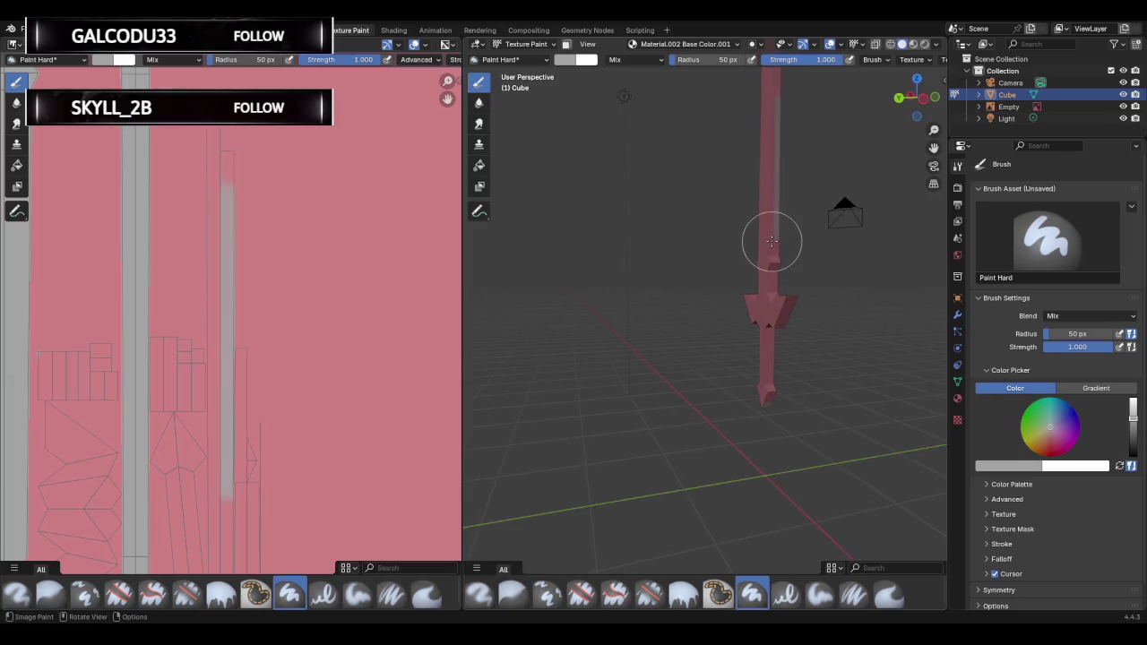
{"action": "mouse_move", "coordinate": [773, 242]}
{"action": "middle_mouse_down"}
{"action": "mouse_move", "coordinate": [813, 269]}
{"action": "mouse_move", "coordinate": [889, 236]}
{"action": "middle_mouse_up"}
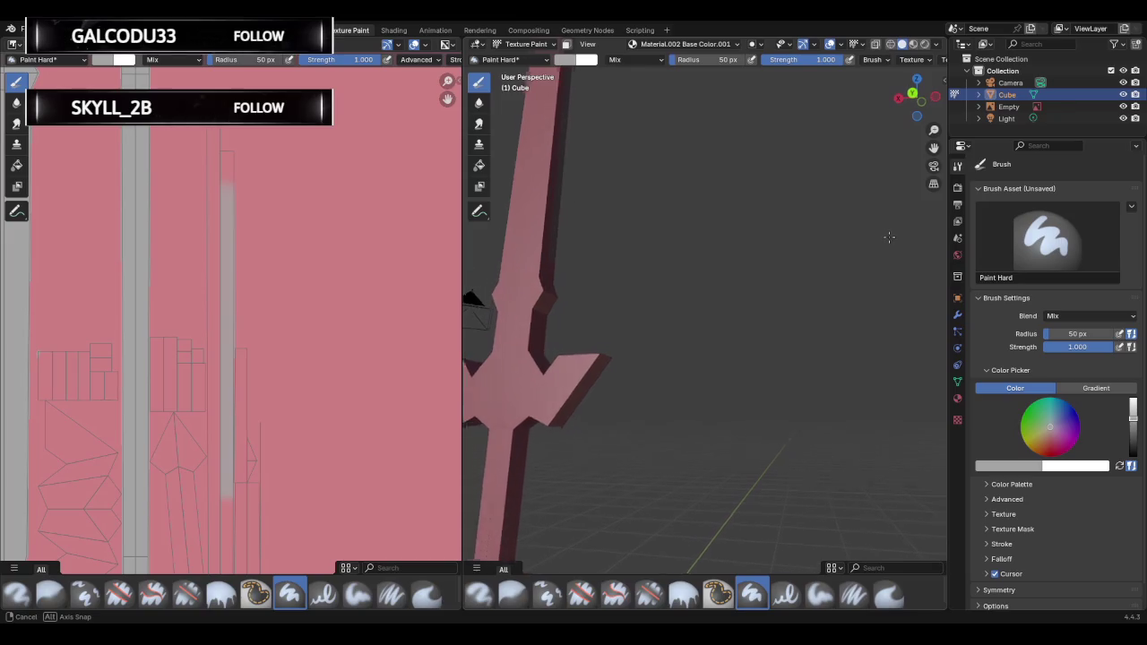
{"action": "mouse_move", "coordinate": [889, 237]}
{"action": "middle_mouse_down"}
{"action": "mouse_move", "coordinate": [929, 185]}
{"action": "mouse_move", "coordinate": [650, 260]}
{"action": "mouse_move", "coordinate": [555, 219]}
{"action": "middle_mouse_up"}
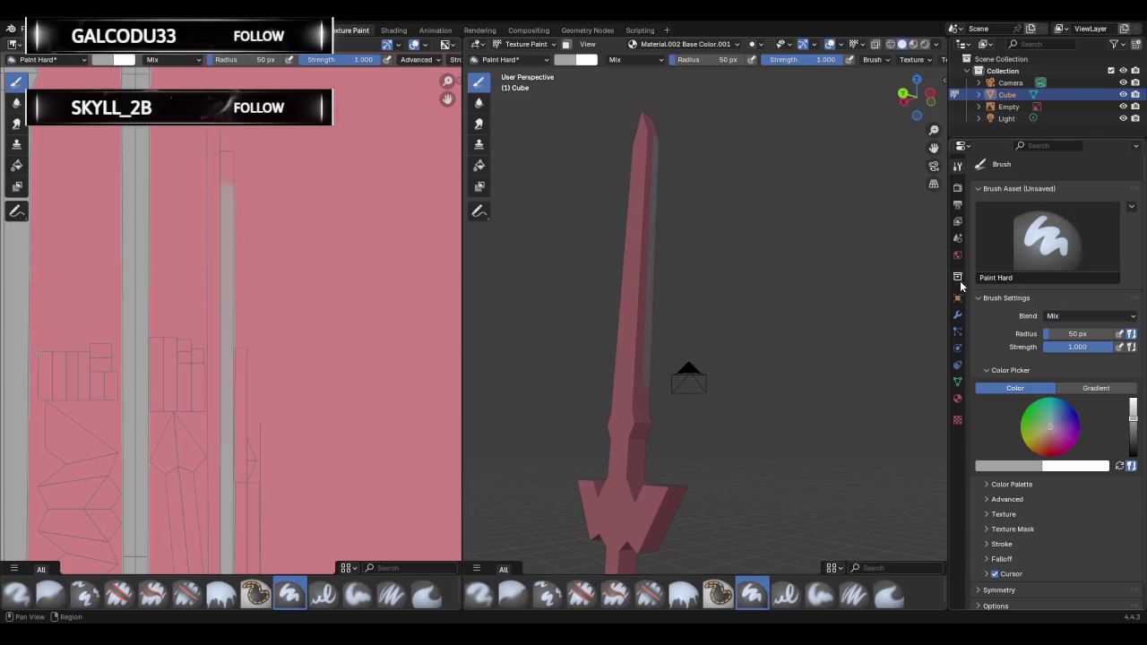
{"action": "left_click", "coordinate": [957, 315]}
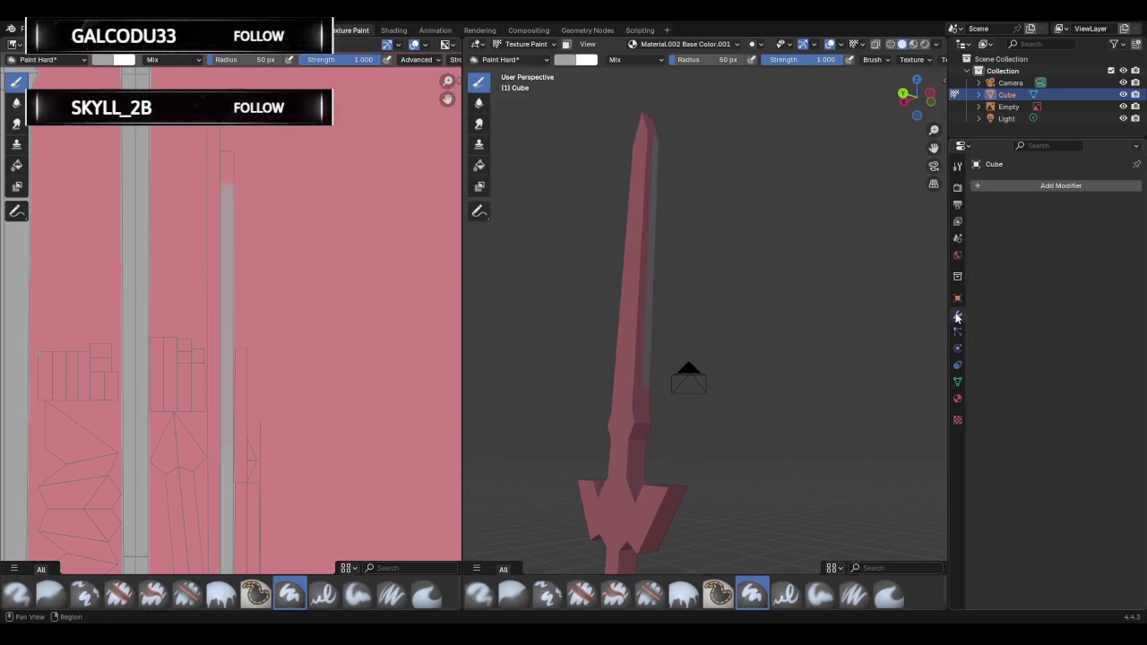
Select the Empty, then the Cube, in the Outliner while orbiting around the pink sword.
{"action": "middle_click_drag", "start_coordinate": [681, 177], "coordinate": [747, 243]}
{"action": "left_click", "coordinate": [1005, 107]}
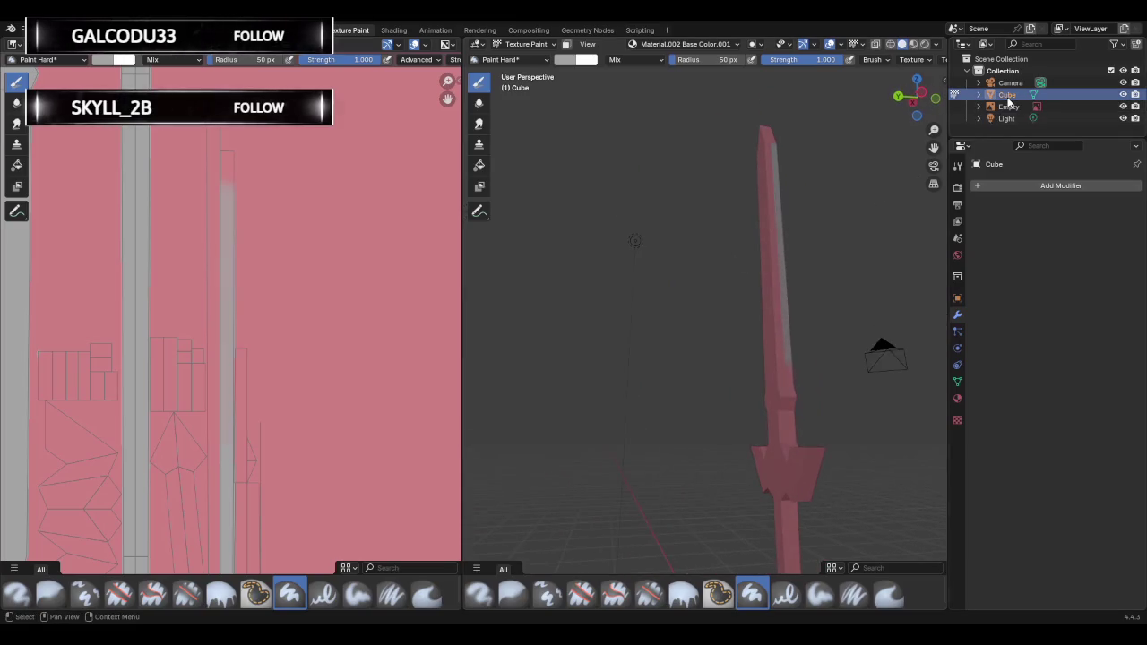
{"action": "left_click", "coordinate": [1008, 94]}
{"action": "mouse_move", "coordinate": [799, 206]}
{"action": "middle_mouse_down"}
{"action": "mouse_move", "coordinate": [776, 252]}
{"action": "mouse_move", "coordinate": [937, 290]}
{"action": "mouse_move", "coordinate": [832, 254]}
{"action": "mouse_move", "coordinate": [852, 254]}
{"action": "middle_mouse_up"}
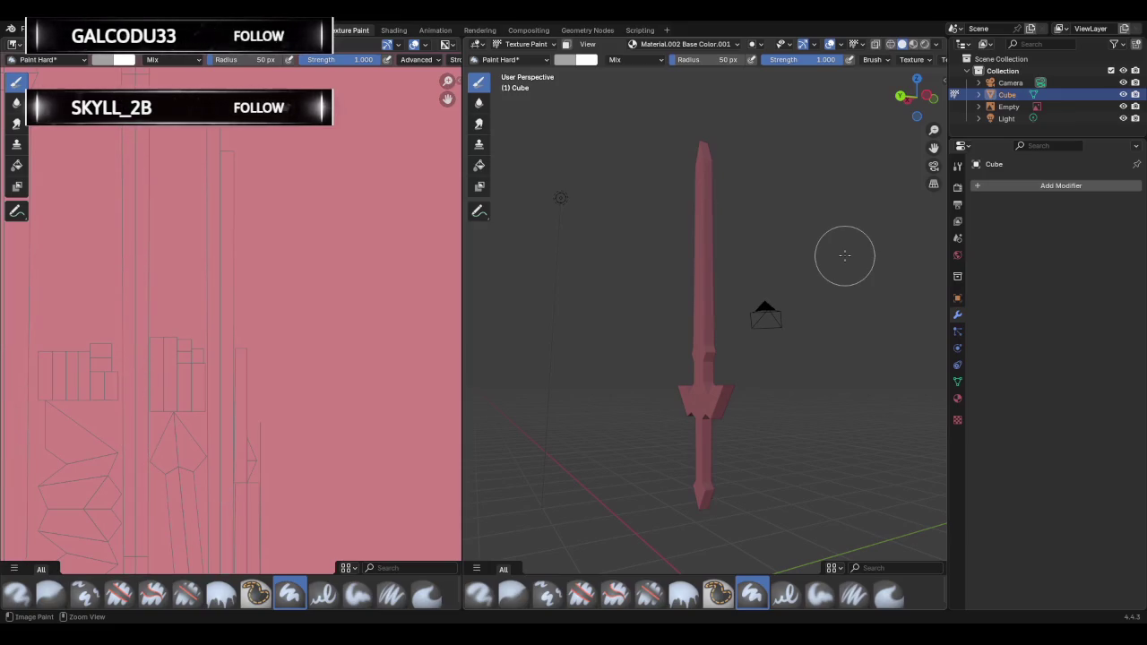
{"action": "mouse_move", "coordinate": [844, 256]}
{"action": "middle_mouse_down"}
{"action": "mouse_move", "coordinate": [858, 251]}
{"action": "mouse_move", "coordinate": [787, 257]}
{"action": "middle_mouse_up"}
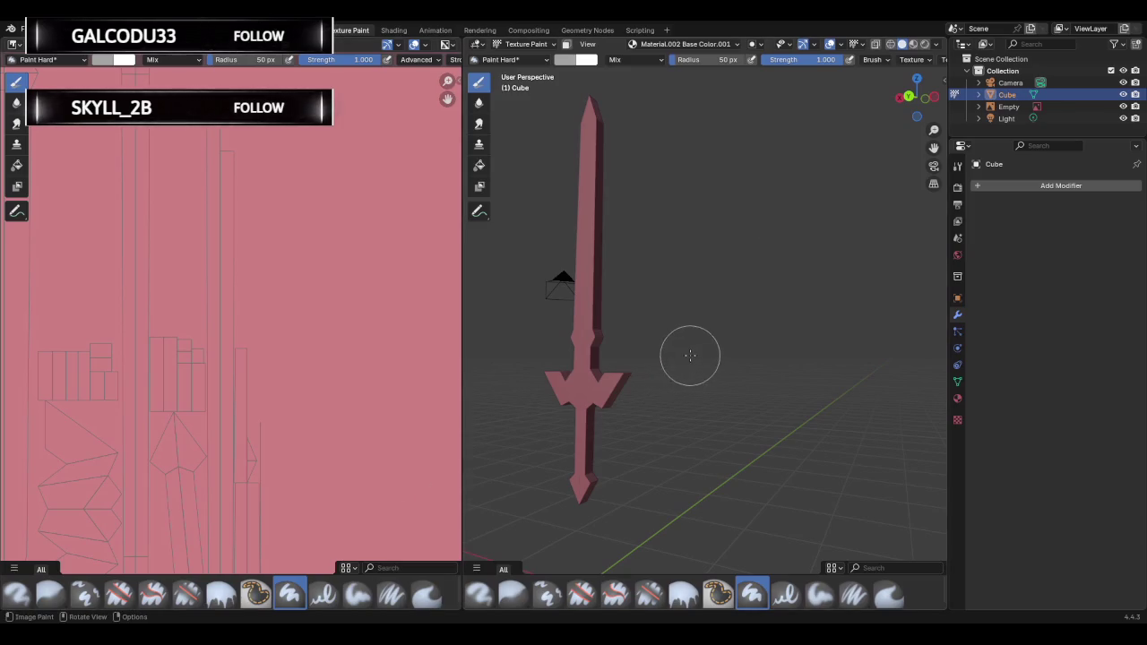
Keep the brush strength at 1.000, check the quick paint options, then enter Edit Mode.
{"action": "middle_click_drag", "start_coordinate": [690, 356], "coordinate": [678, 361]}
{"action": "key", "text": "shift+f"}
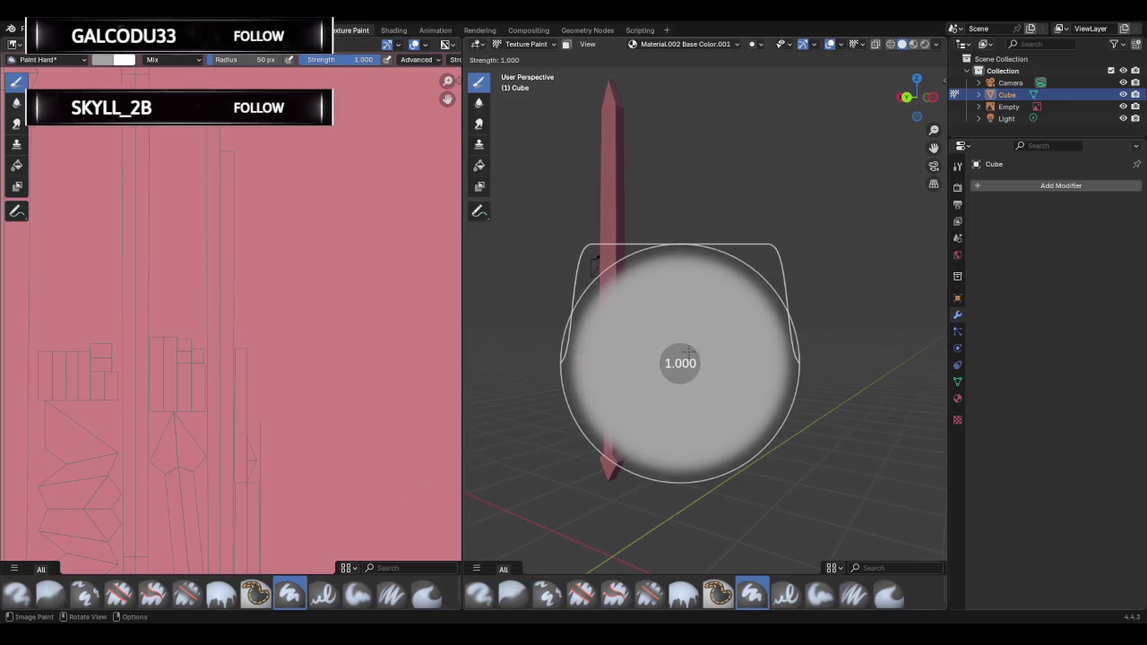
{"action": "left_click", "coordinate": [702, 334]}
{"action": "right_click", "coordinate": [695, 334]}
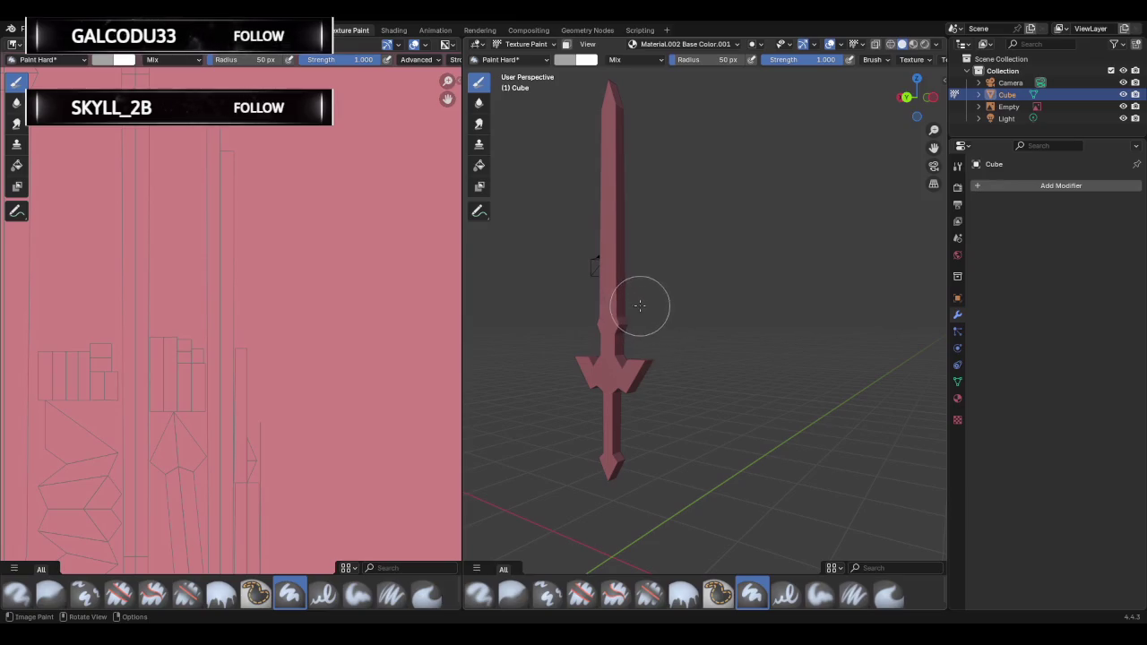
{"action": "key", "text": "Tab"}
{"action": "mouse_move", "coordinate": [696, 321]}
{"action": "middle_mouse_down"}
{"action": "mouse_move", "coordinate": [676, 301]}
{"action": "mouse_move", "coordinate": [704, 323]}
{"action": "middle_mouse_up"}
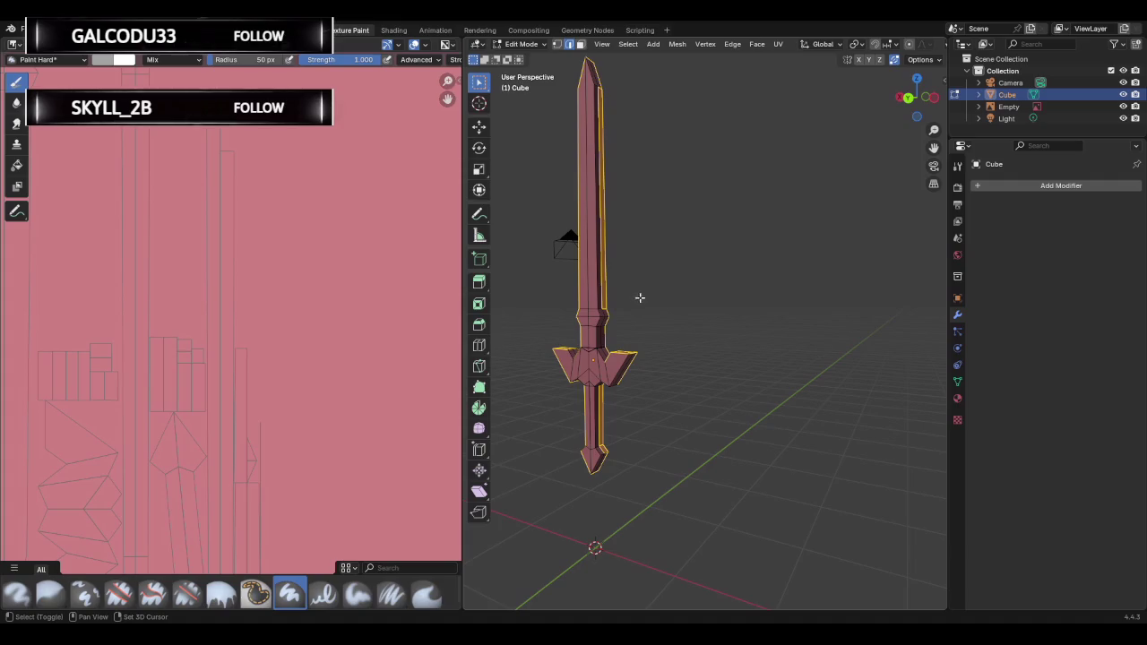
Apply an edge operation from the Edge context menu, then deselect the whole mesh.
{"action": "middle_click_drag", "start_coordinate": [690, 295], "coordinate": [669, 291]}
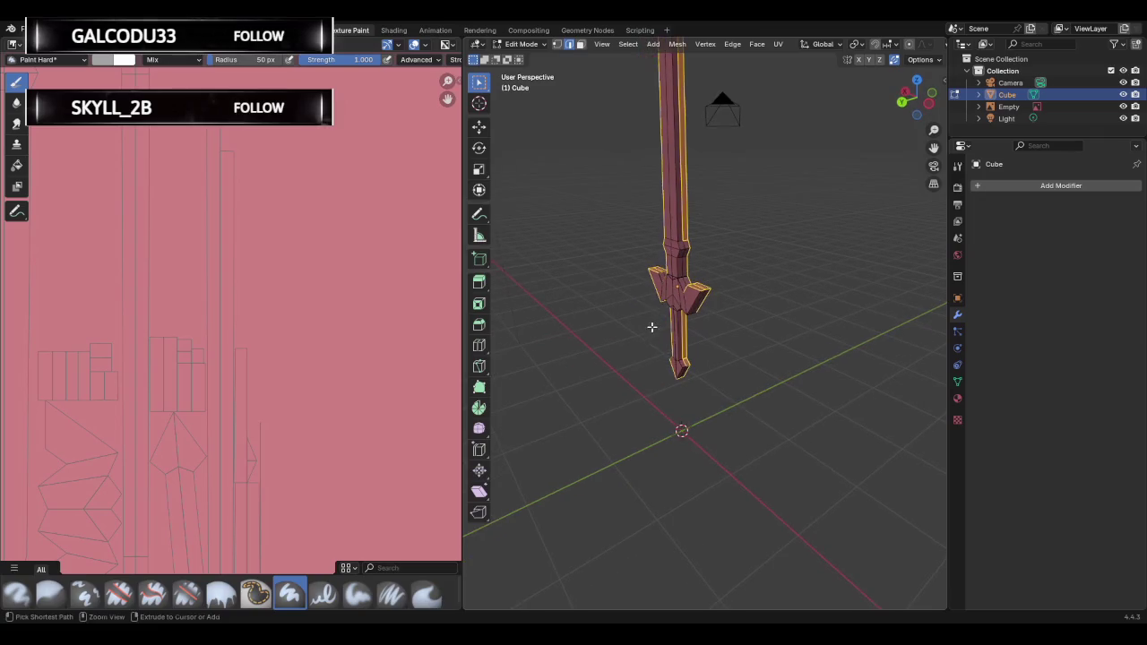
{"action": "mouse_move", "coordinate": [668, 291]}
{"action": "middle_mouse_down"}
{"action": "mouse_move", "coordinate": [658, 305]}
{"action": "mouse_move", "coordinate": [755, 303]}
{"action": "middle_mouse_up"}
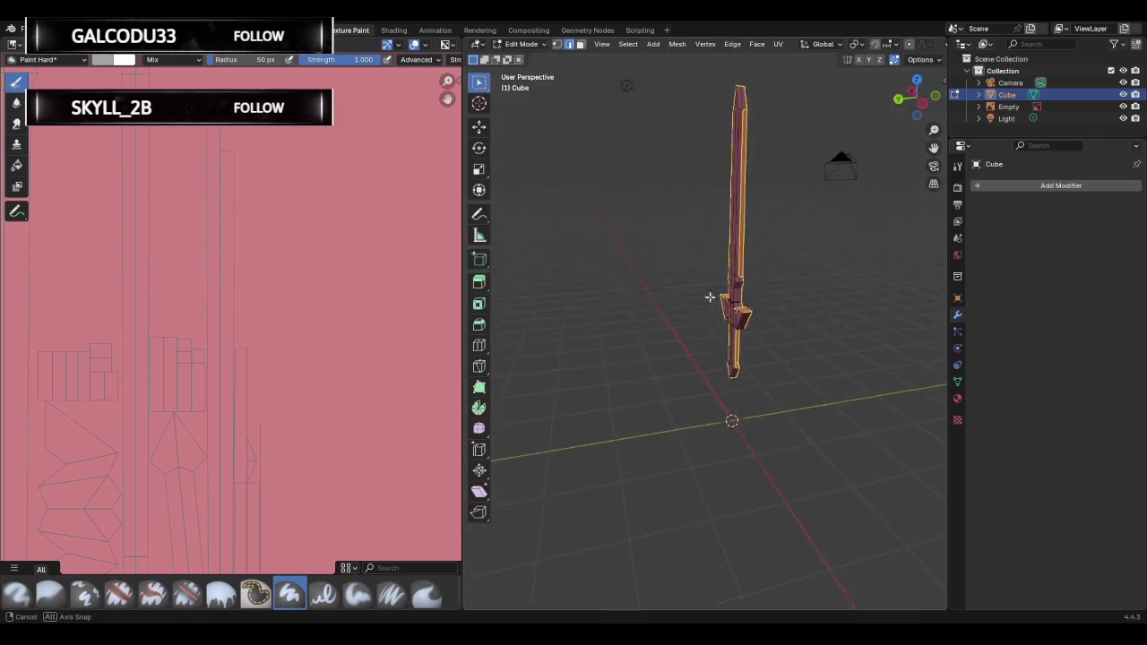
{"action": "right_click", "coordinate": [755, 303]}
{"action": "left_click", "coordinate": [761, 313]}
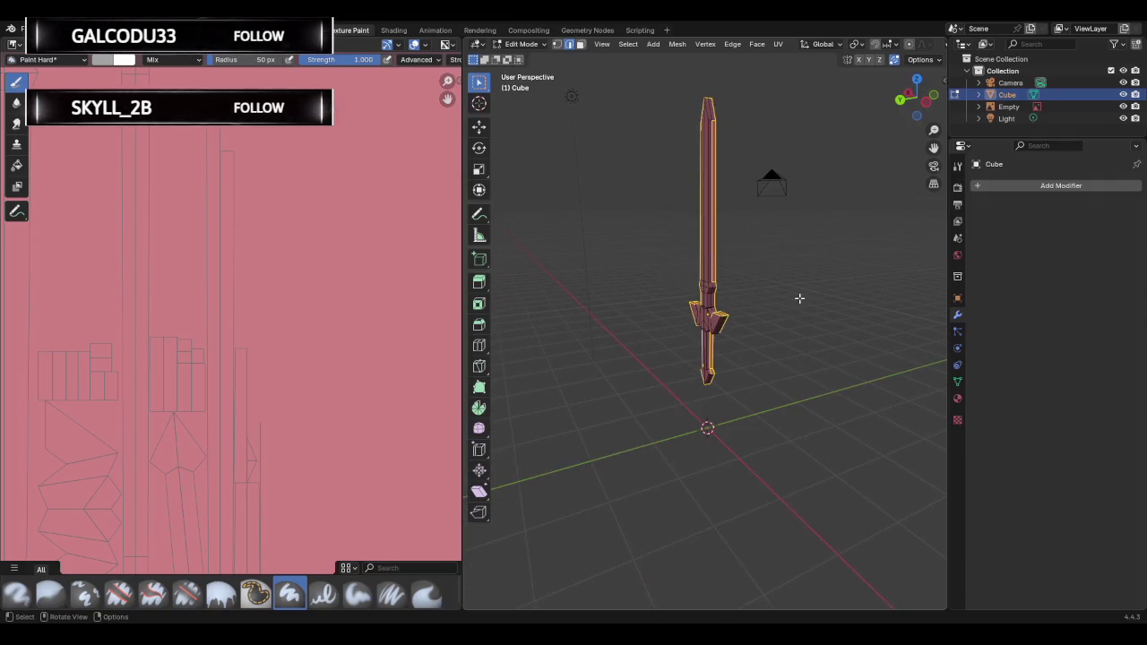
{"action": "key", "text": "alt+a"}
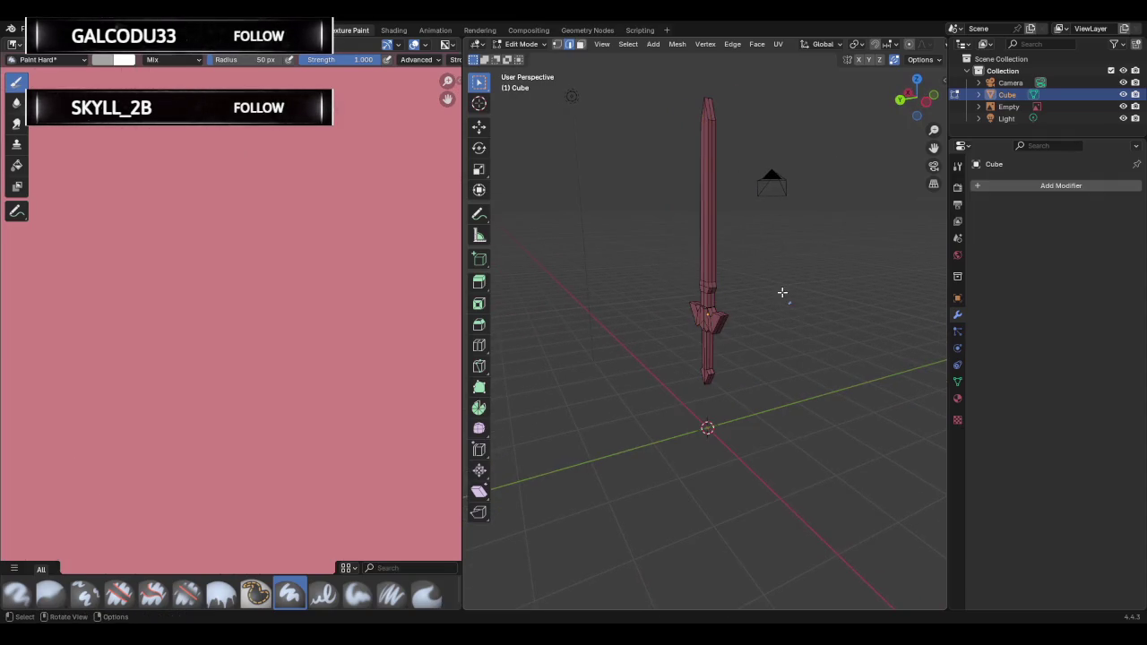
Select a blade edge loop, select all, cancel the Edge menu, and deselect everything.
{"action": "middle_click_drag", "start_coordinate": [822, 356], "coordinate": [778, 343]}
{"action": "left_click", "coordinate": [777, 343], "text": "alt"}
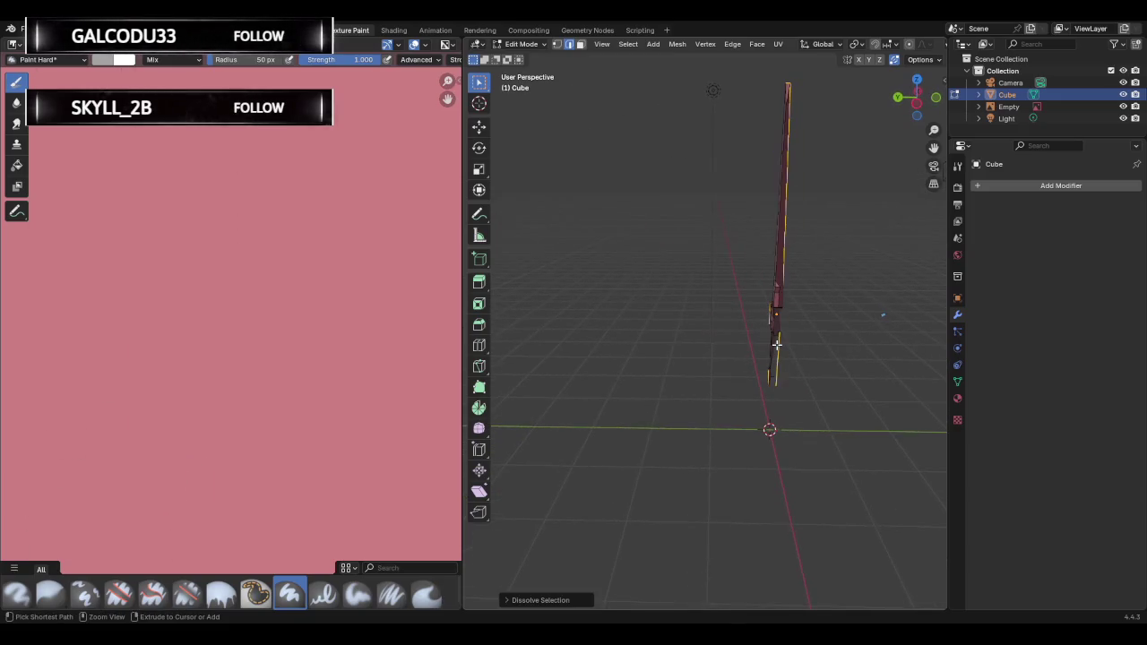
{"action": "key", "text": "a"}
{"action": "mouse_move", "coordinate": [696, 334]}
{"action": "middle_mouse_down"}
{"action": "mouse_move", "coordinate": [758, 332]}
{"action": "mouse_move", "coordinate": [727, 314]}
{"action": "mouse_move", "coordinate": [666, 313]}
{"action": "mouse_move", "coordinate": [684, 323]}
{"action": "mouse_move", "coordinate": [714, 268]}
{"action": "mouse_move", "coordinate": [701, 293]}
{"action": "middle_mouse_up"}
{"action": "right_click", "coordinate": [737, 307]}
{"action": "key", "text": "Escape"}
{"action": "key", "text": "alt+a"}
{"action": "key", "text": "shift"}
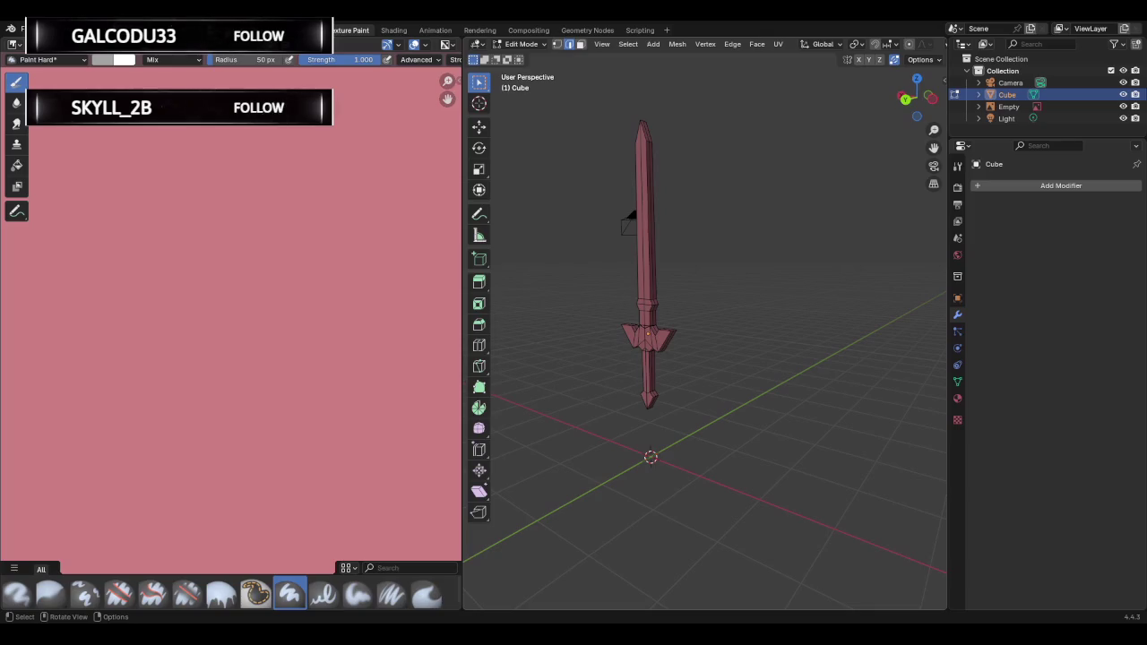
{"action": "mouse_move", "coordinate": [564, 215]}
{"action": "middle_mouse_down"}
{"action": "mouse_move", "coordinate": [723, 306]}
{"action": "mouse_move", "coordinate": [509, 307]}
{"action": "mouse_move", "coordinate": [815, 314]}
{"action": "middle_mouse_up"}
Paint grey strokes along the blade in Texture Paint, undo them, then return to Edit Mode.
{"action": "key", "text": "Tab"}
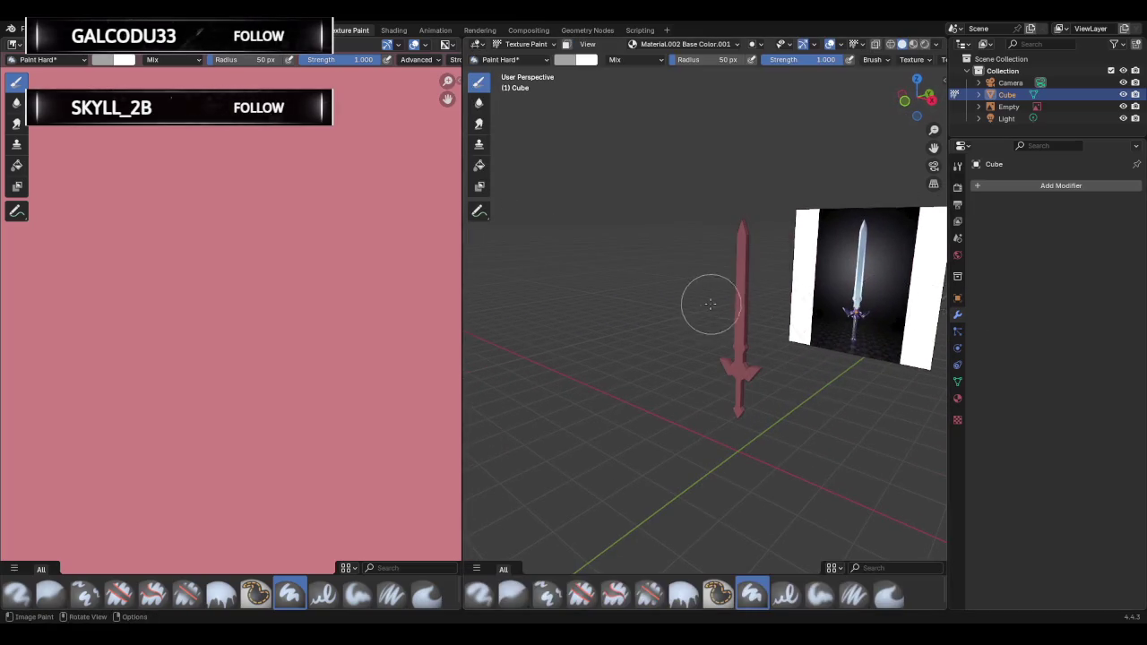
{"action": "left_click_drag", "start_coordinate": [740, 303], "coordinate": [743, 225]}
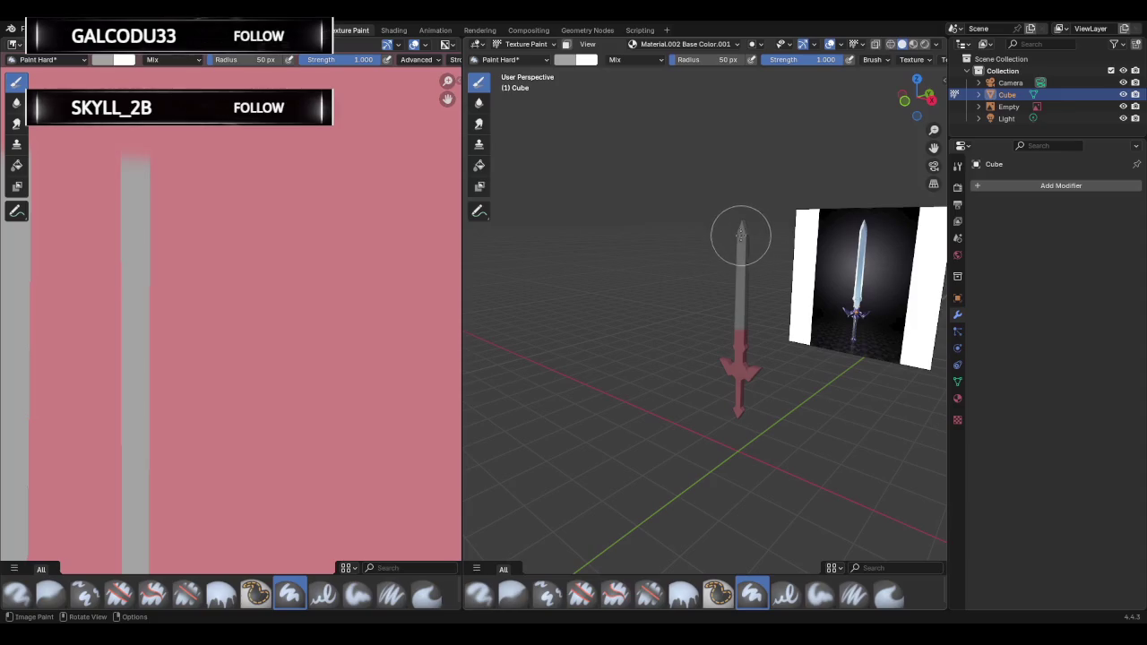
{"action": "middle_click_drag", "start_coordinate": [743, 225], "coordinate": [607, 225]}
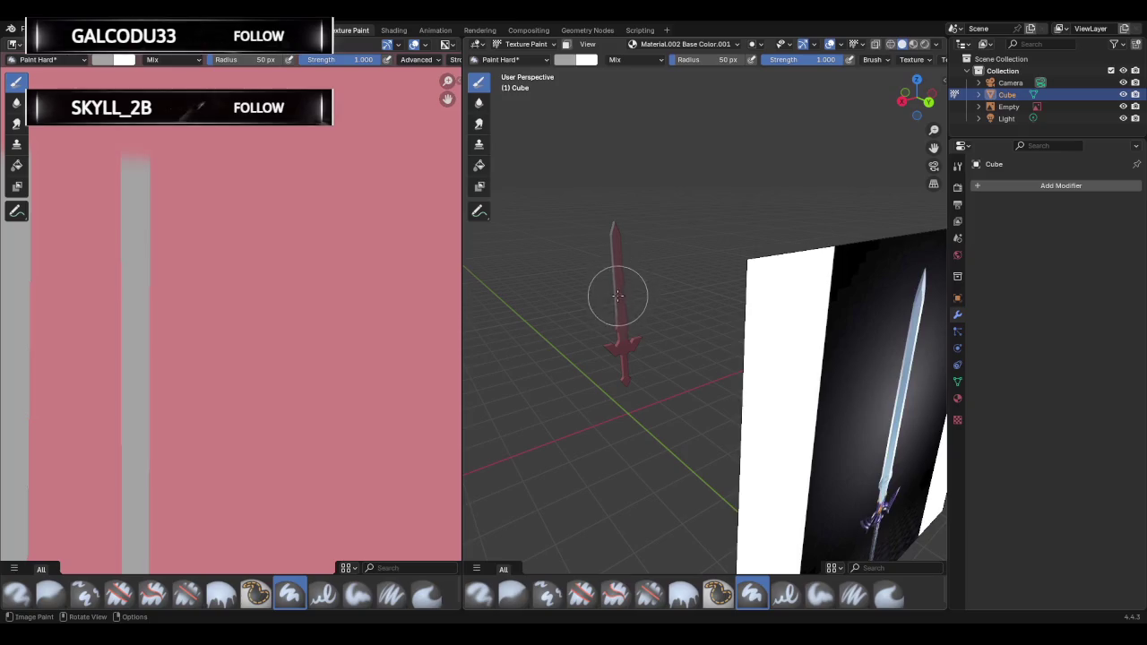
{"action": "left_click_drag", "start_coordinate": [614, 307], "coordinate": [633, 260]}
{"action": "scroll", "coordinate": [633, 261], "scroll_direction": "up", "scroll_amount": 4}
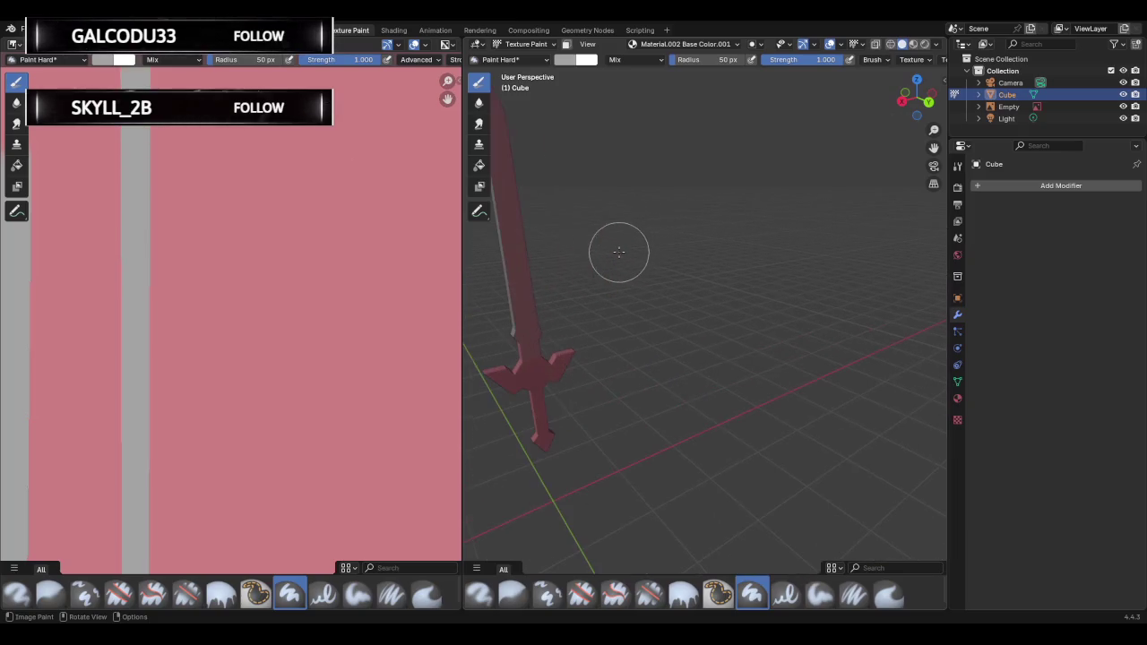
{"action": "mouse_move", "coordinate": [617, 251]}
{"action": "middle_mouse_down"}
{"action": "mouse_move", "coordinate": [565, 266]}
{"action": "mouse_move", "coordinate": [529, 258]}
{"action": "mouse_move", "coordinate": [737, 252]}
{"action": "middle_mouse_up"}
{"action": "key", "text": "ctrl+z"}
{"action": "key", "text": "ctrl+z"}
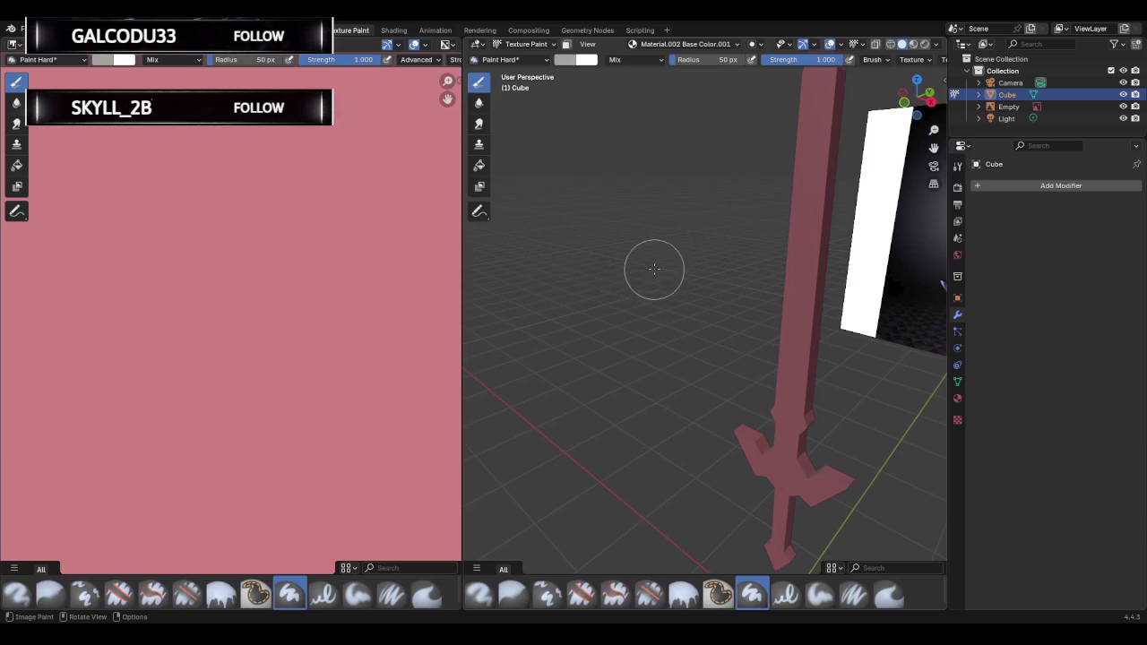
{"action": "key", "text": "Tab"}
{"action": "scroll", "coordinate": [648, 259], "scroll_direction": "down", "scroll_amount": 3}
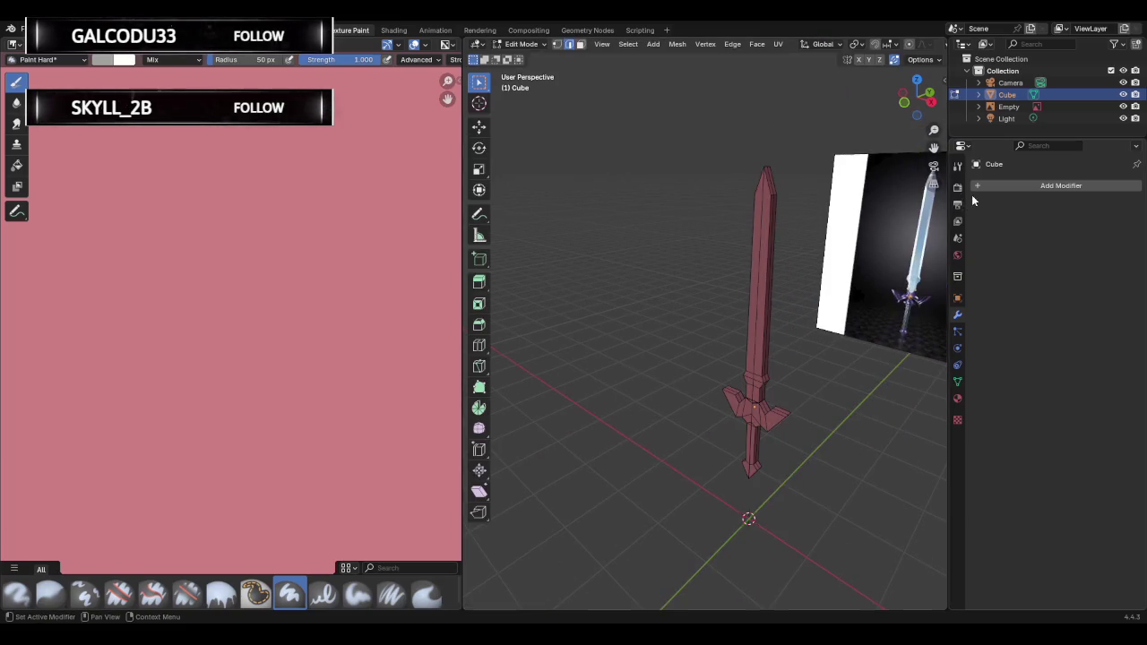
Switch the sword from Edit Mode back to Texture Paint and frame the whole sword.
{"action": "mouse_move", "coordinate": [861, 202]}
{"action": "middle_mouse_down"}
{"action": "mouse_move", "coordinate": [742, 205]}
{"action": "mouse_move", "coordinate": [788, 206]}
{"action": "middle_mouse_up"}
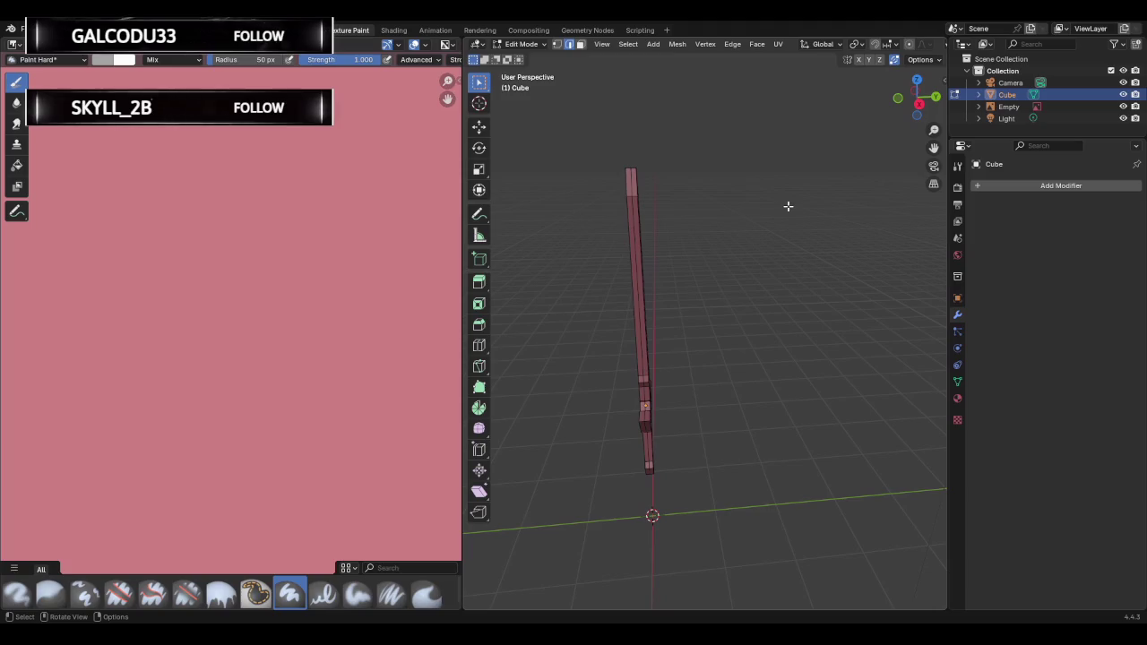
{"action": "key", "text": "Tab"}
{"action": "middle_click_drag", "start_coordinate": [636, 230], "coordinate": [767, 213]}
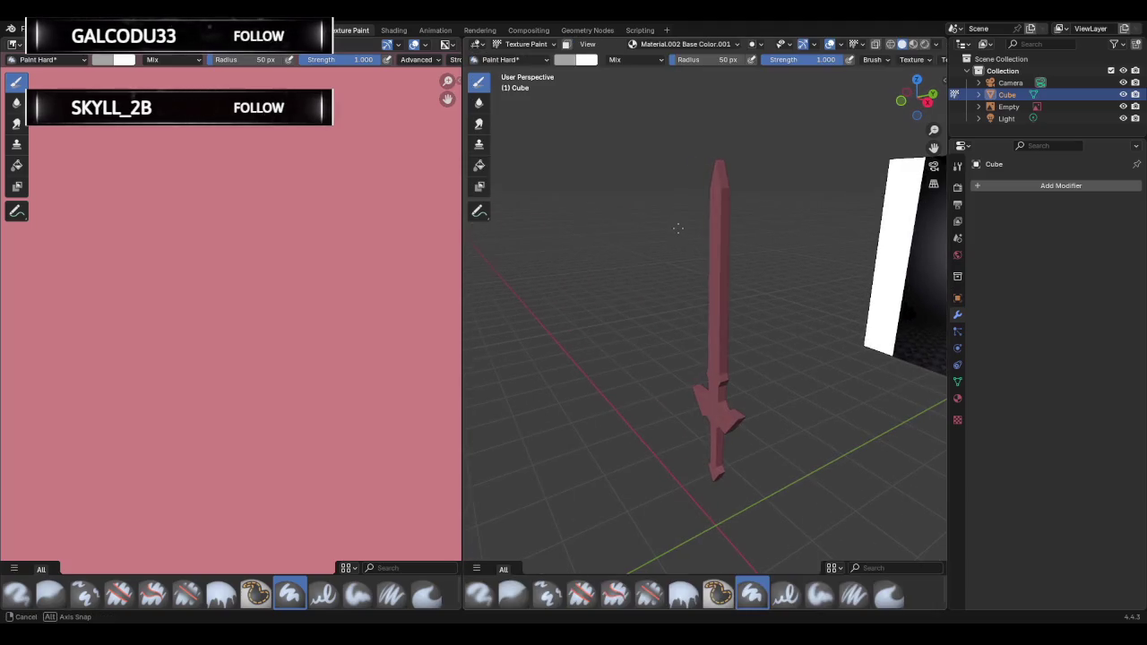
Open the brush settings, keep the Mix blend mode, and expand the falloff settings.
{"action": "left_click", "coordinate": [957, 166]}
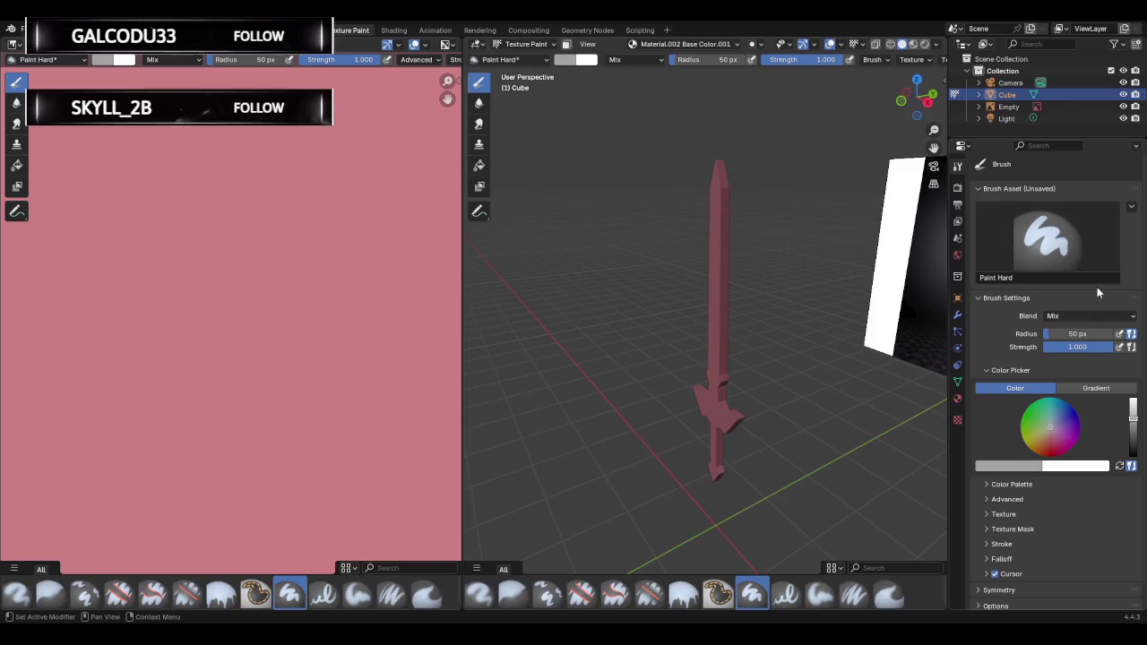
{"action": "left_click", "coordinate": [1092, 316]}
{"action": "left_click", "coordinate": [1092, 315]}
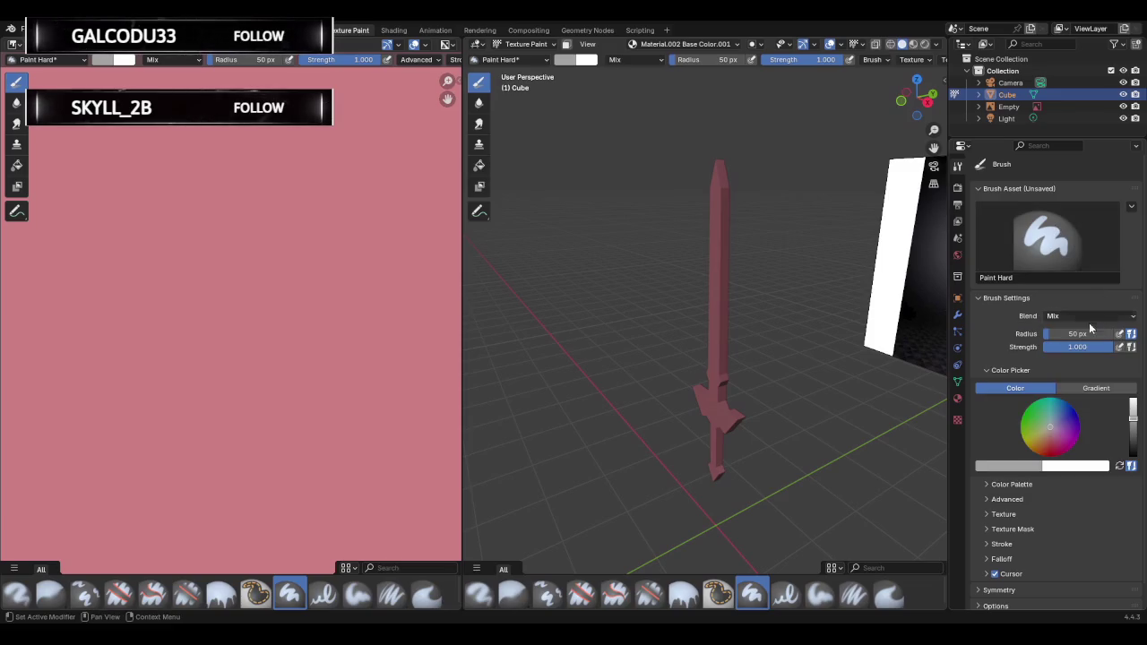
{"action": "scroll", "coordinate": [1045, 363], "scroll_direction": "down", "scroll_amount": 1}
{"action": "left_click", "coordinate": [1002, 539]}
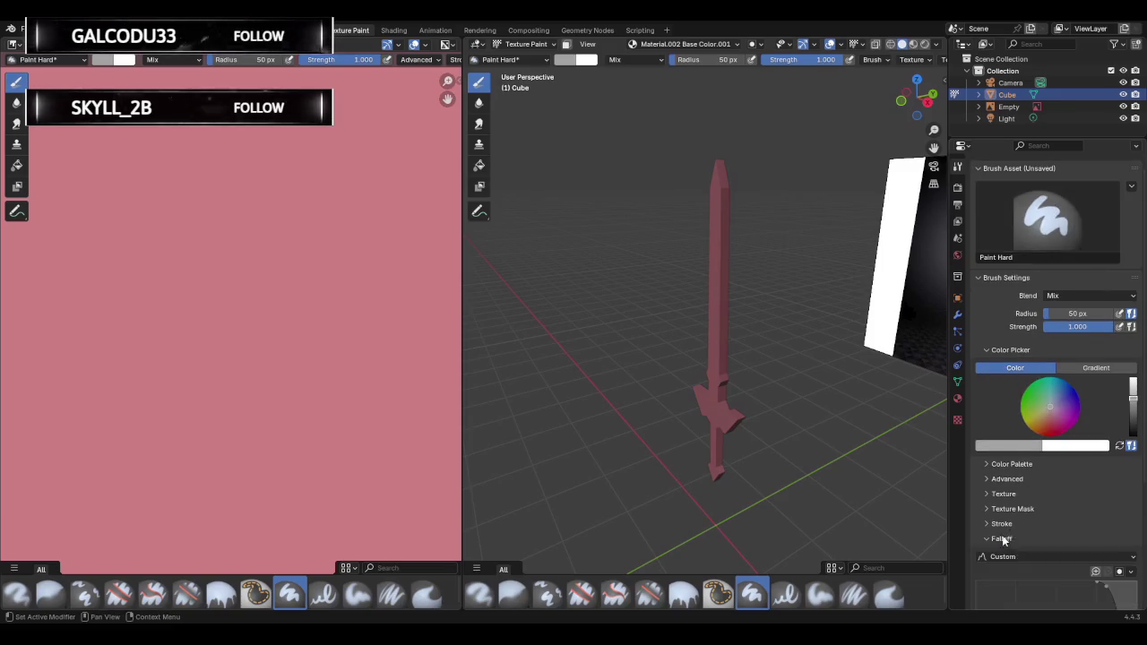
{"action": "scroll", "coordinate": [1034, 484], "scroll_direction": "down", "scroll_amount": 2}
{"action": "scroll", "coordinate": [1036, 473], "scroll_direction": "down", "scroll_amount": 4}
{"action": "scroll", "coordinate": [1040, 477], "scroll_direction": "down", "scroll_amount": 1}
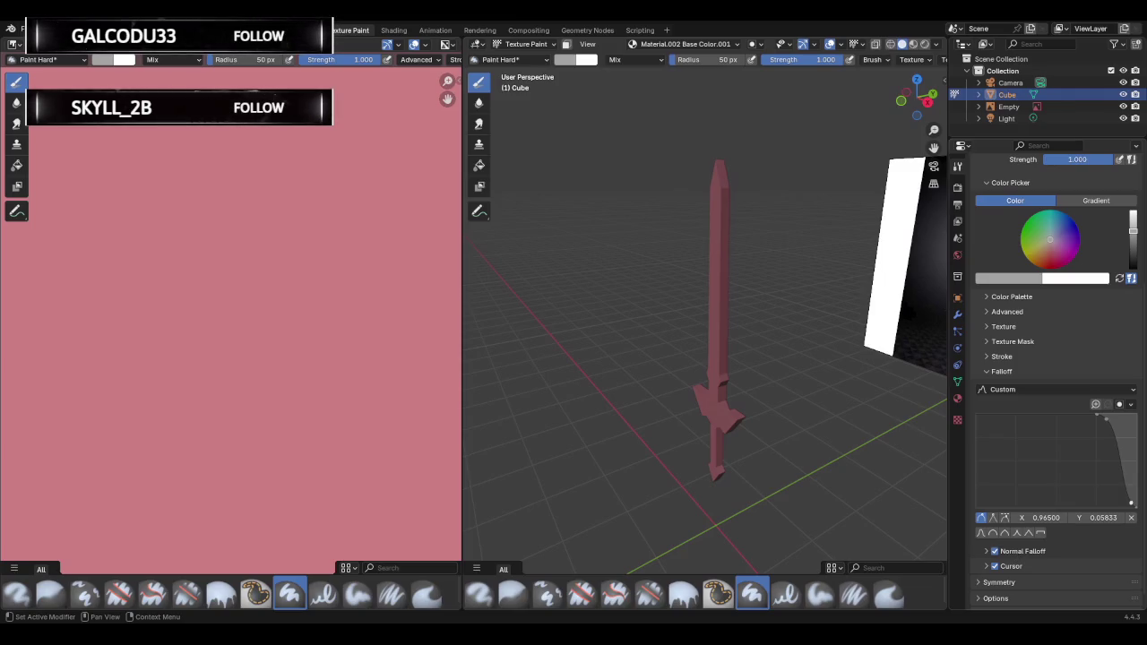
{"action": "scroll", "coordinate": [1028, 554], "scroll_direction": "down", "scroll_amount": 1}
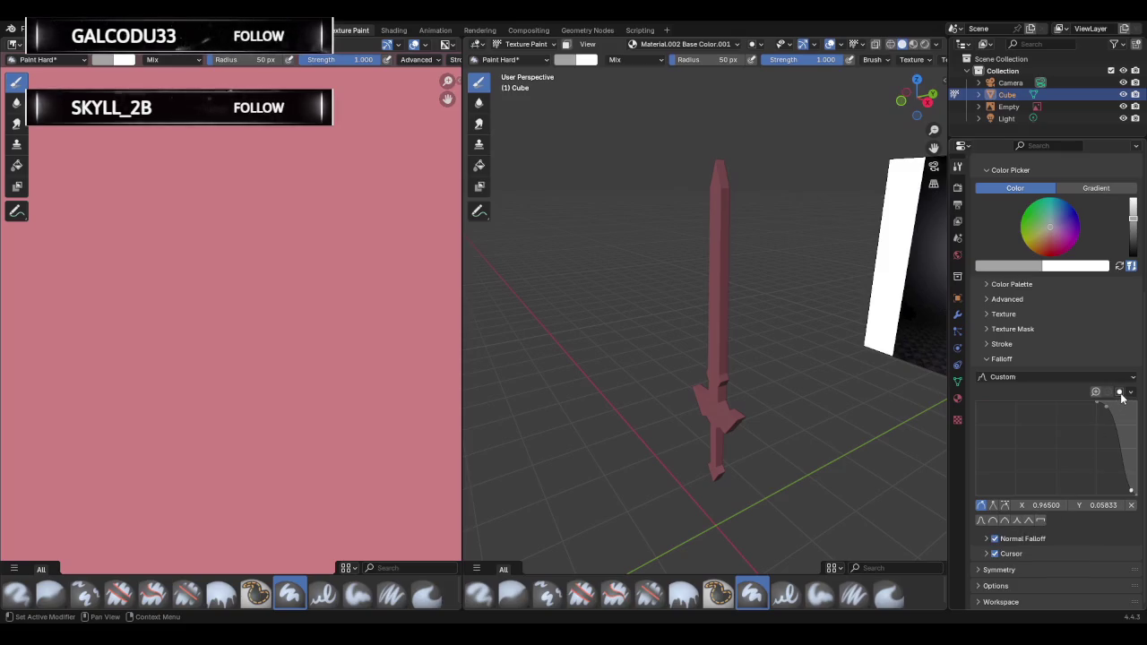
Open the Symmetry options for Y mirroring and paint a grey stripe down the blade.
{"action": "scroll", "coordinate": [1039, 414], "scroll_direction": "up", "scroll_amount": 1}
{"action": "scroll", "coordinate": [1039, 414], "scroll_direction": "down", "scroll_amount": 1}
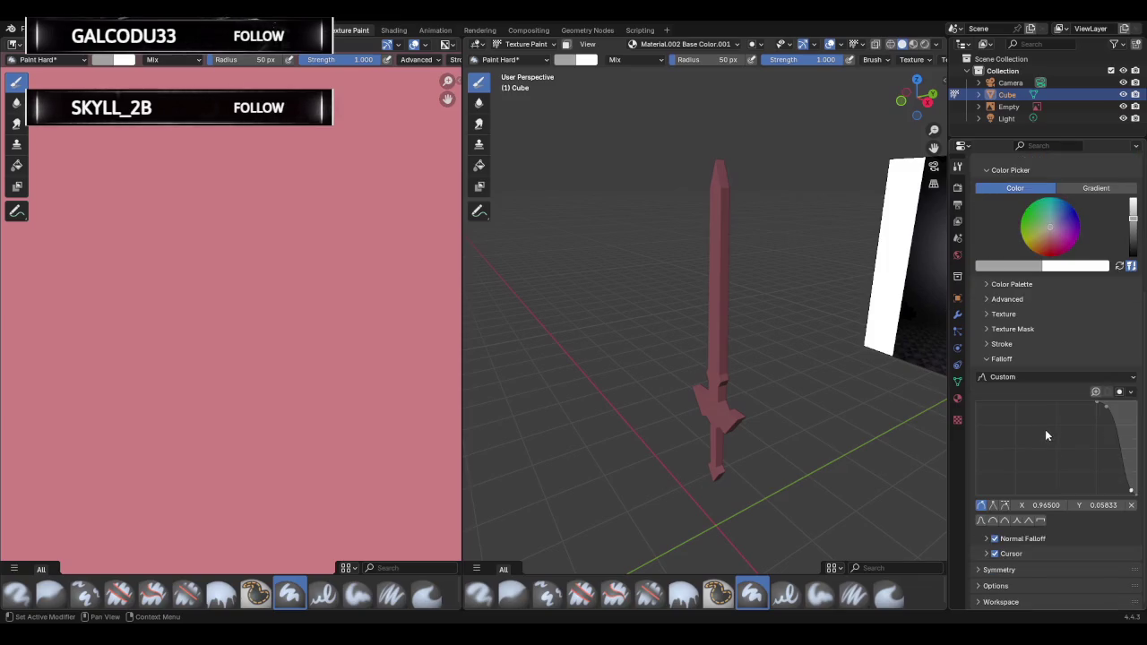
{"action": "left_click", "coordinate": [980, 571]}
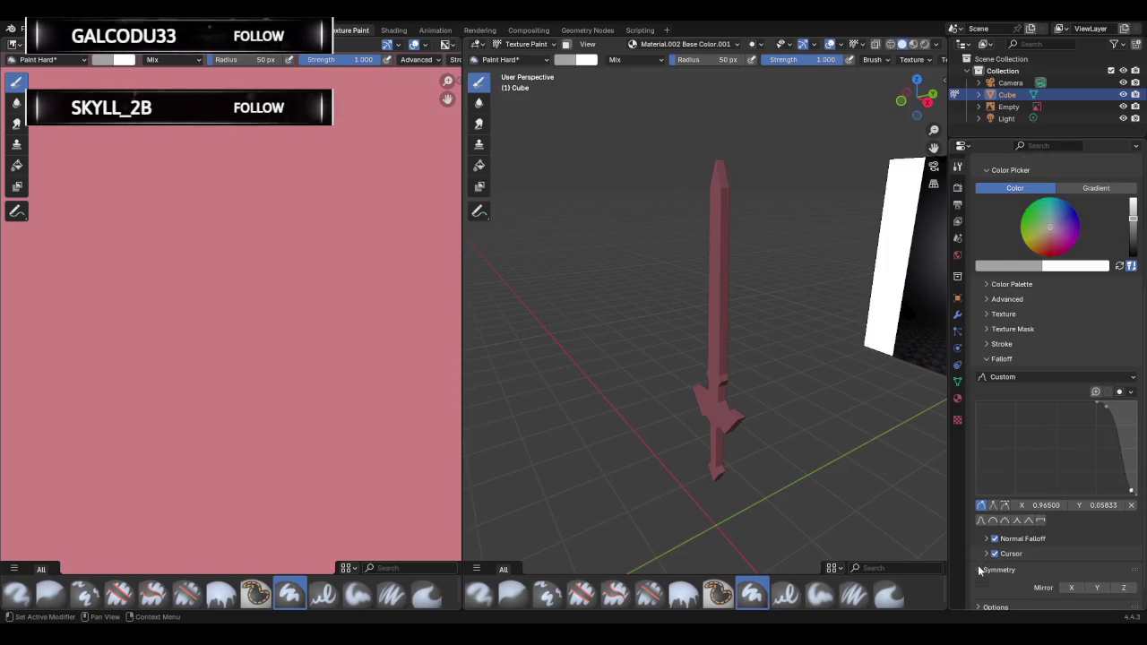
{"action": "left_click", "coordinate": [981, 572]}
{"action": "left_click", "coordinate": [982, 574]}
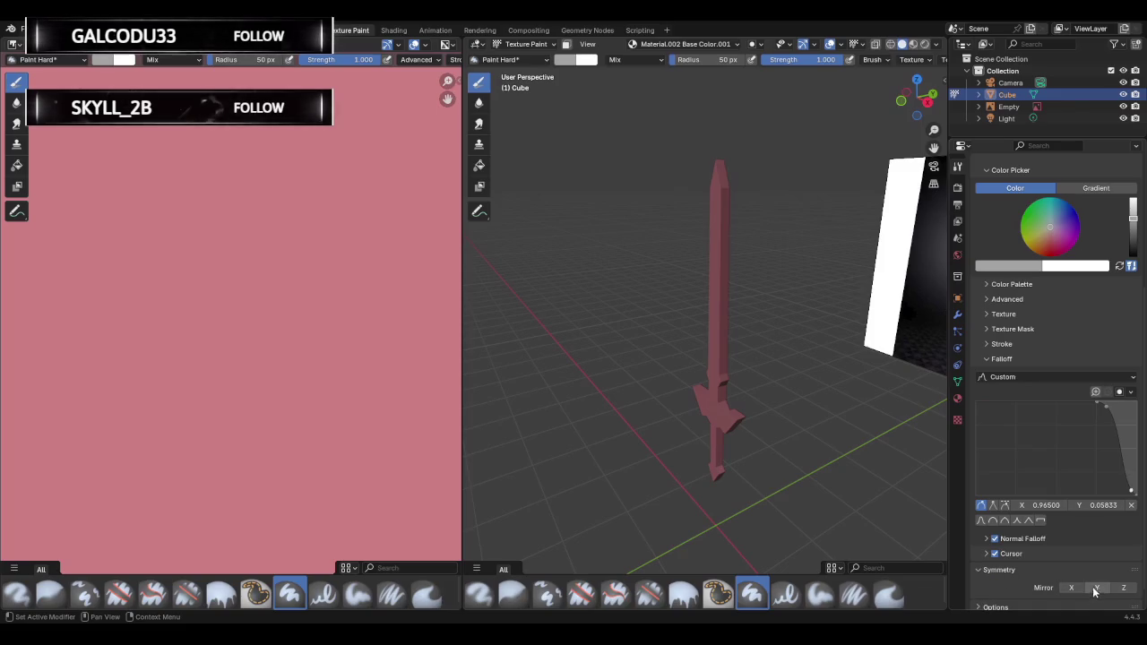
{"action": "left_click_drag", "start_coordinate": [704, 328], "coordinate": [721, 259]}
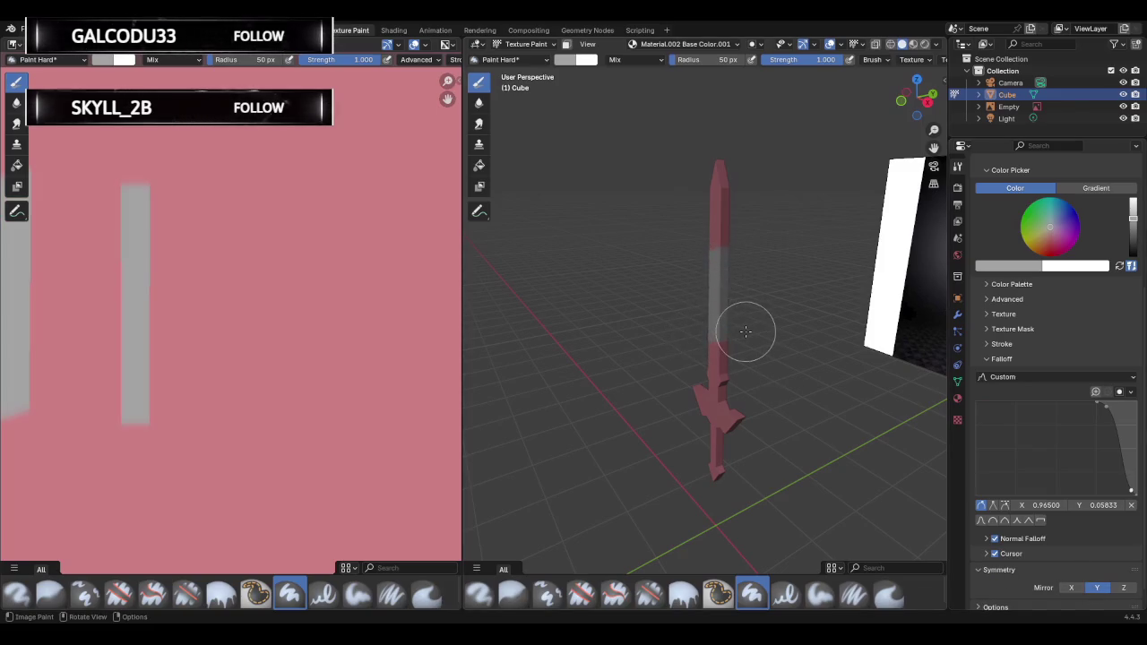
Undo the trial grey blade stripe and add Mirror Z to the painting symmetry.
{"action": "middle_click_drag", "start_coordinate": [745, 333], "coordinate": [639, 343]}
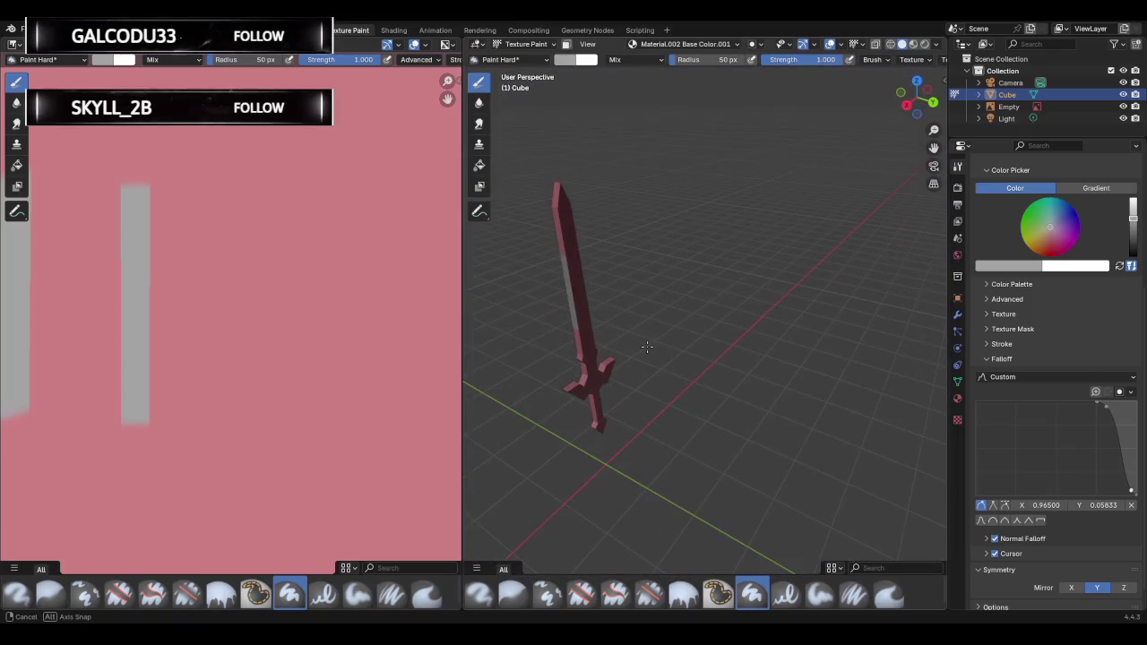
{"action": "key", "text": "ctrl+z"}
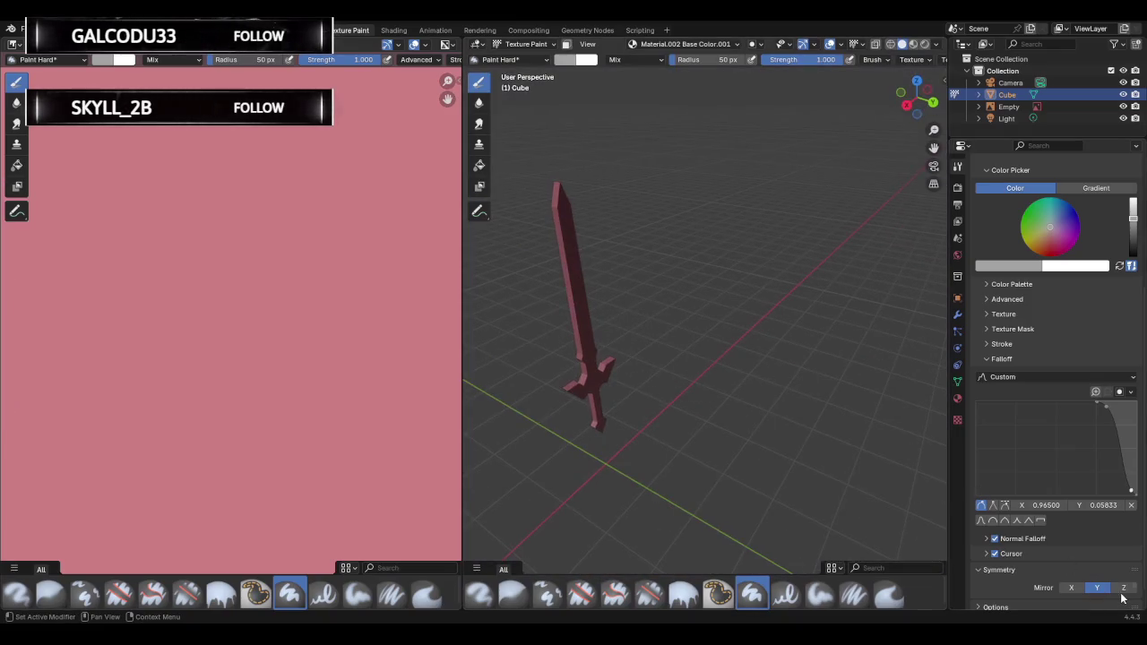
{"action": "left_click", "coordinate": [1123, 588]}
{"action": "left_click", "coordinate": [573, 269]}
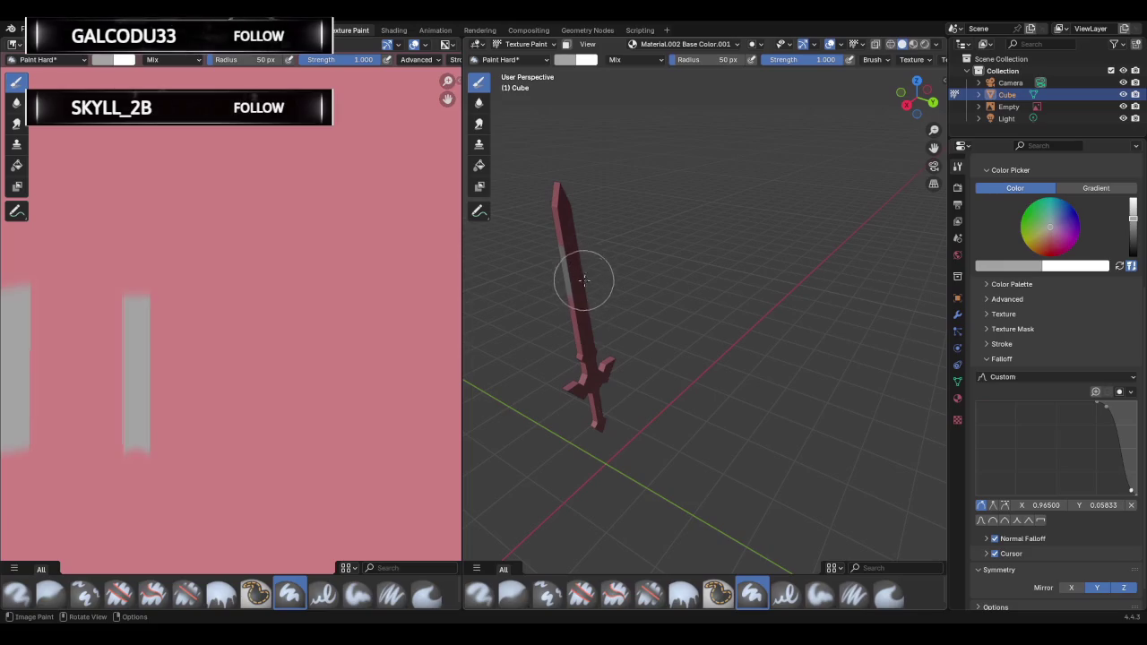
Orbit the sword, undo the trial grey strokes near the tip, and enter Edit Mode.
{"action": "middle_click_drag", "start_coordinate": [615, 325], "coordinate": [674, 289]}
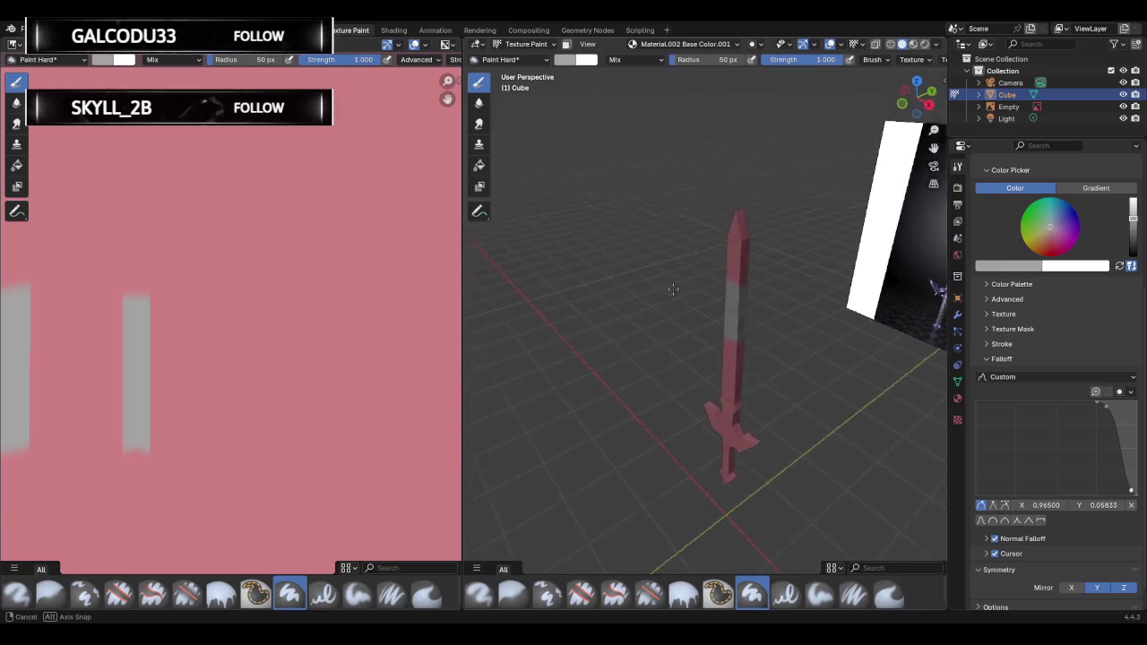
{"action": "mouse_move", "coordinate": [673, 288]}
{"action": "middle_mouse_down"}
{"action": "mouse_move", "coordinate": [823, 299]}
{"action": "mouse_move", "coordinate": [874, 240]}
{"action": "middle_mouse_up"}
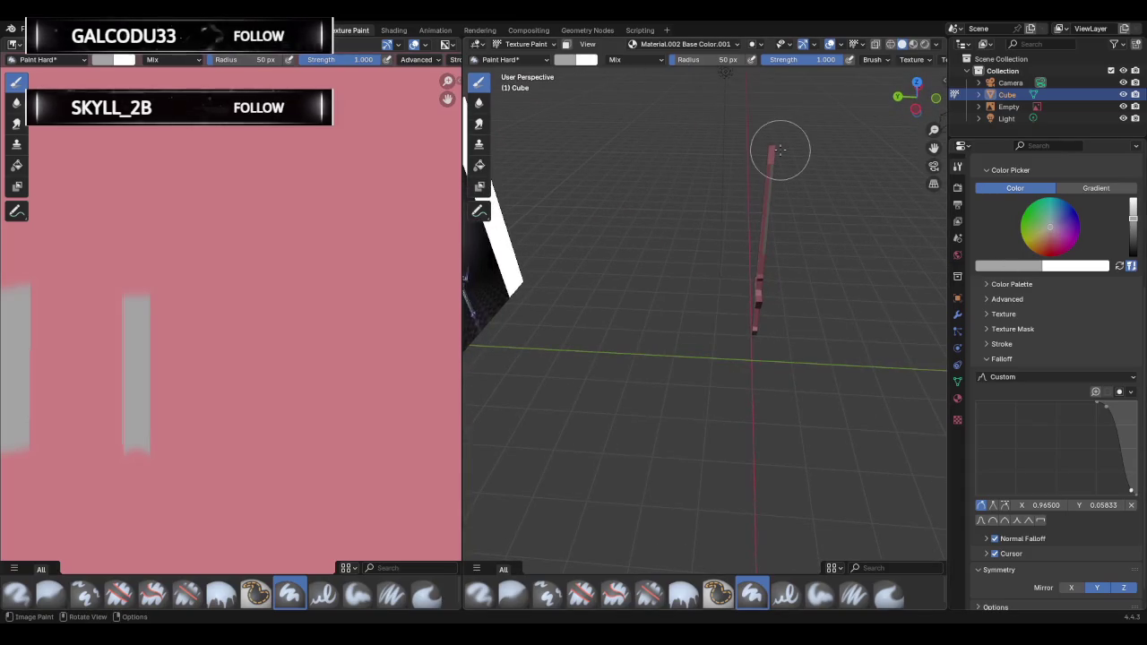
{"action": "left_click_drag", "start_coordinate": [763, 160], "coordinate": [763, 148]}
{"action": "mouse_move", "coordinate": [763, 153]}
{"action": "middle_mouse_down"}
{"action": "mouse_move", "coordinate": [648, 174]}
{"action": "mouse_move", "coordinate": [648, 248]}
{"action": "mouse_move", "coordinate": [707, 266]}
{"action": "mouse_move", "coordinate": [815, 261]}
{"action": "mouse_move", "coordinate": [780, 248]}
{"action": "mouse_move", "coordinate": [789, 242]}
{"action": "middle_mouse_up"}
{"action": "key", "text": "ctrl+z"}
{"action": "key", "text": "ctrl+z"}
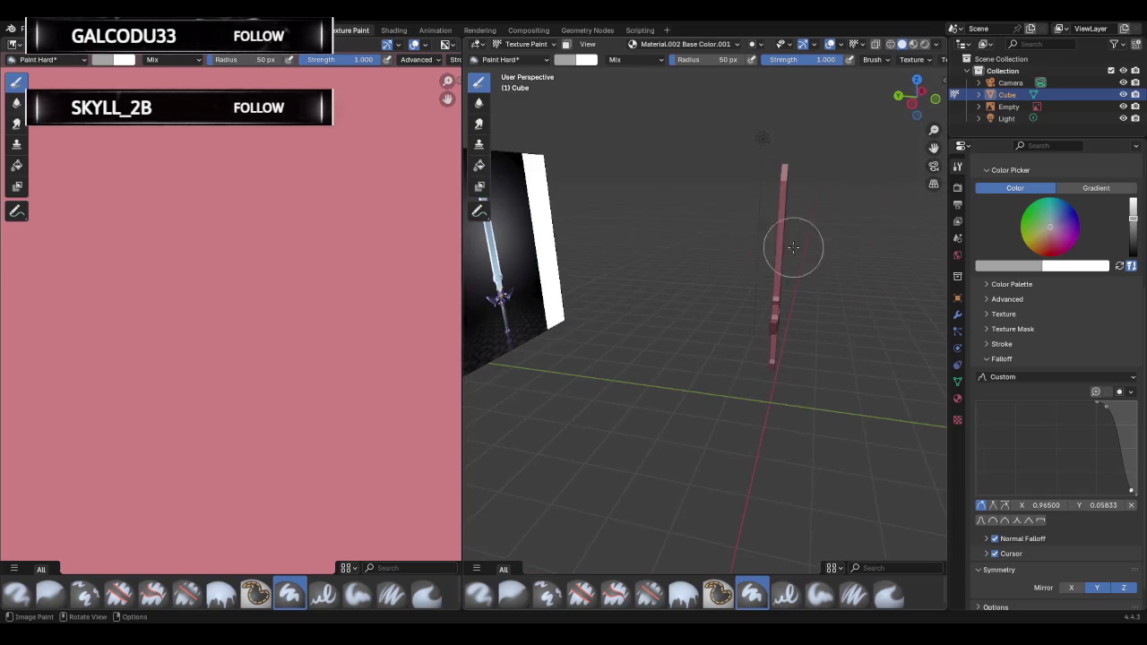
{"action": "middle_click_drag", "start_coordinate": [686, 265], "coordinate": [476, 247]}
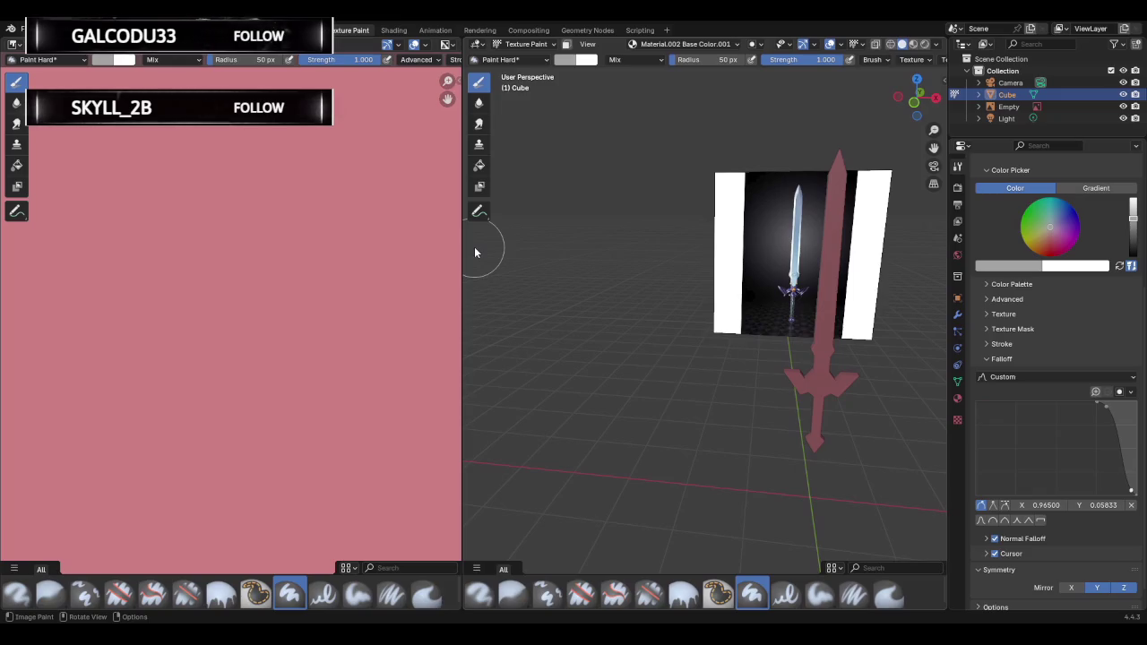
{"action": "key", "text": "Tab"}
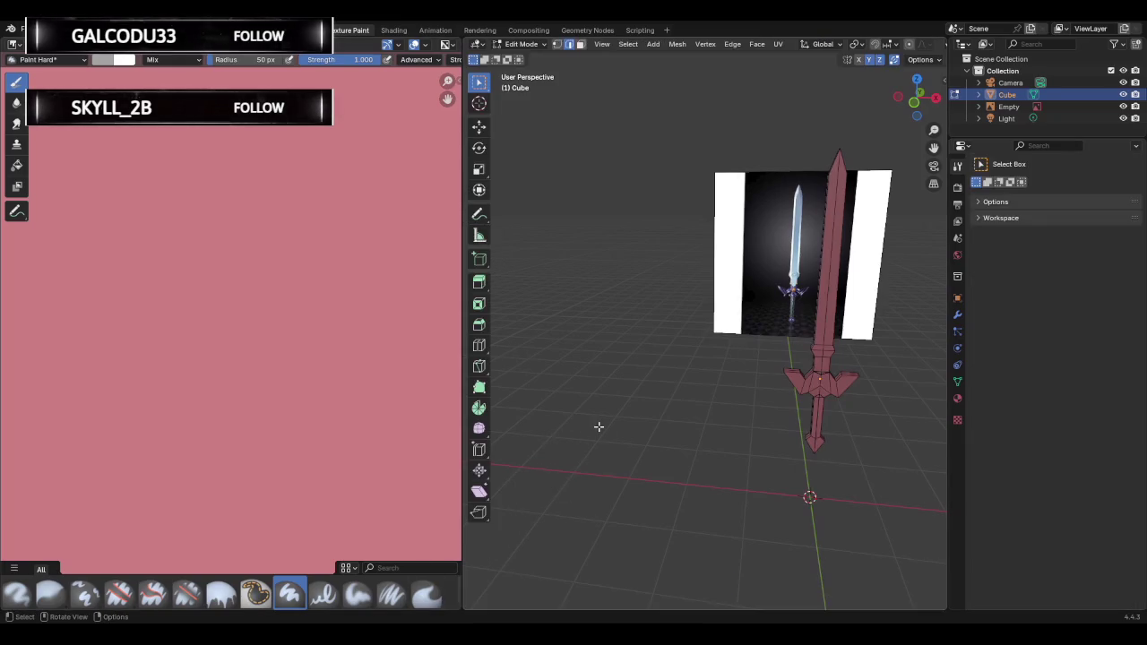
Add a Solidify modifier to the Cube via the 'soli' search and apply it.
{"action": "left_click", "coordinate": [958, 316]}
{"action": "left_click", "coordinate": [1020, 185]}
{"action": "type", "text": "s"}
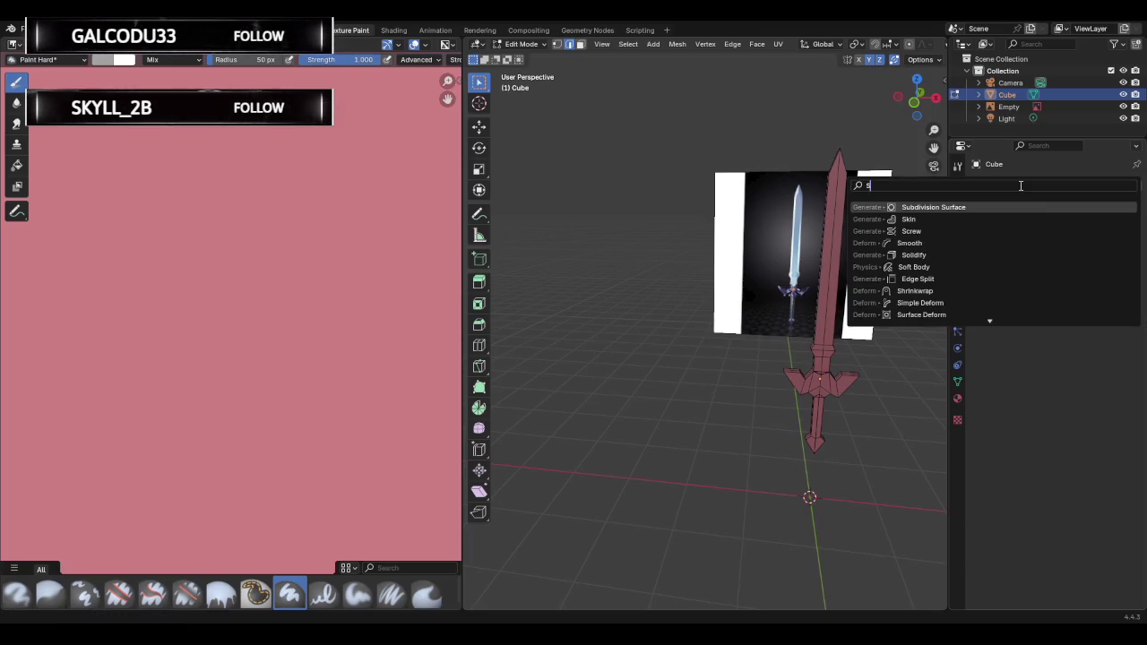
{"action": "type", "text": "oli"}
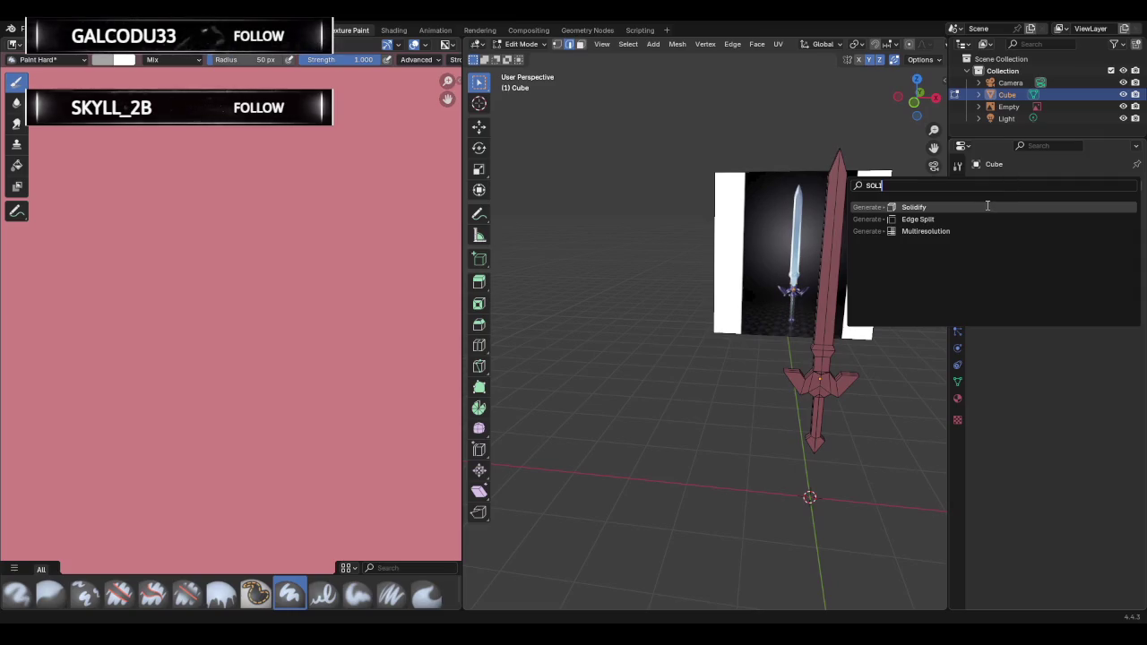
{"action": "left_click", "coordinate": [988, 206]}
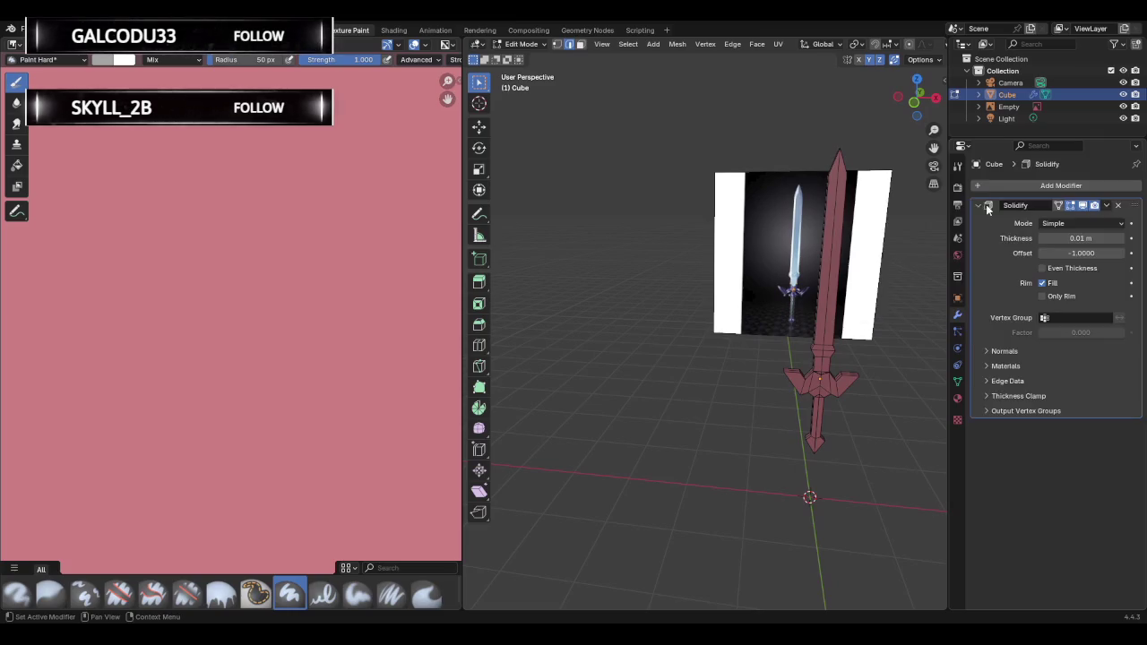
{"action": "left_click", "coordinate": [1106, 206]}
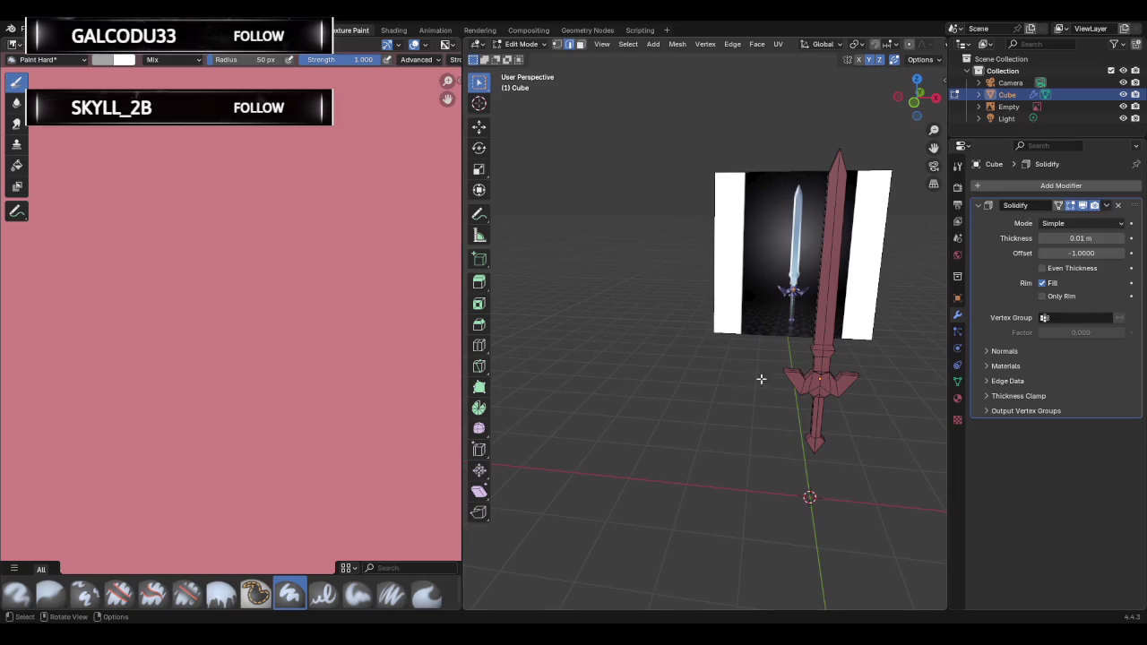
{"action": "key", "text": "Tab"}
{"action": "left_click", "coordinate": [1108, 206]}
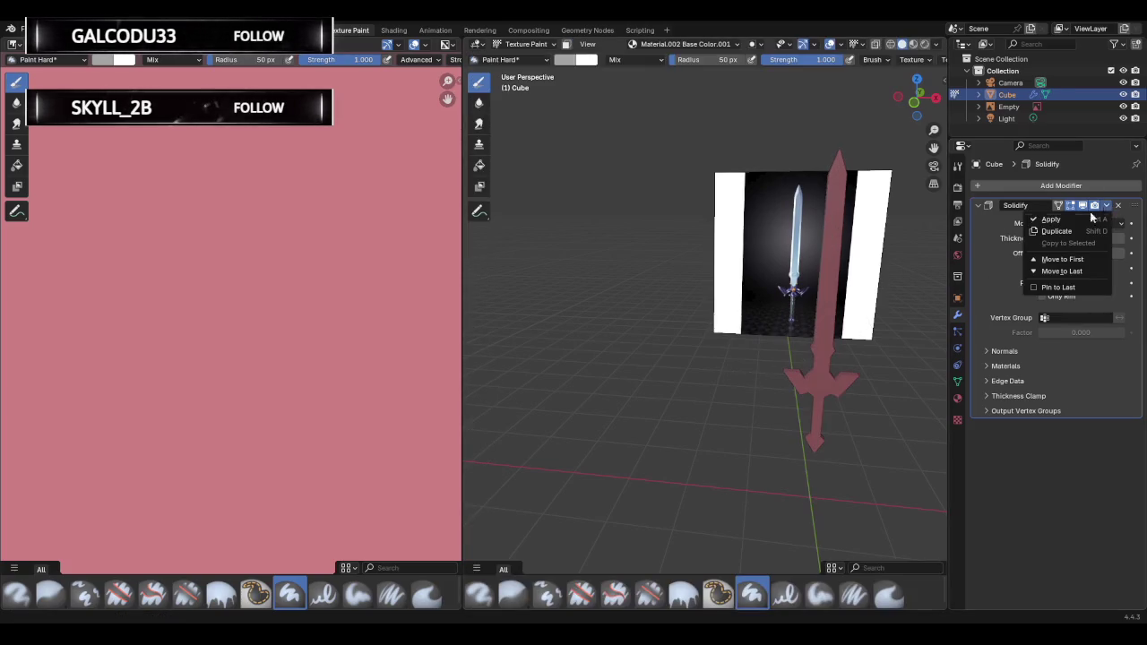
{"action": "left_click", "coordinate": [1080, 219]}
{"action": "left_click", "coordinate": [819, 377]}
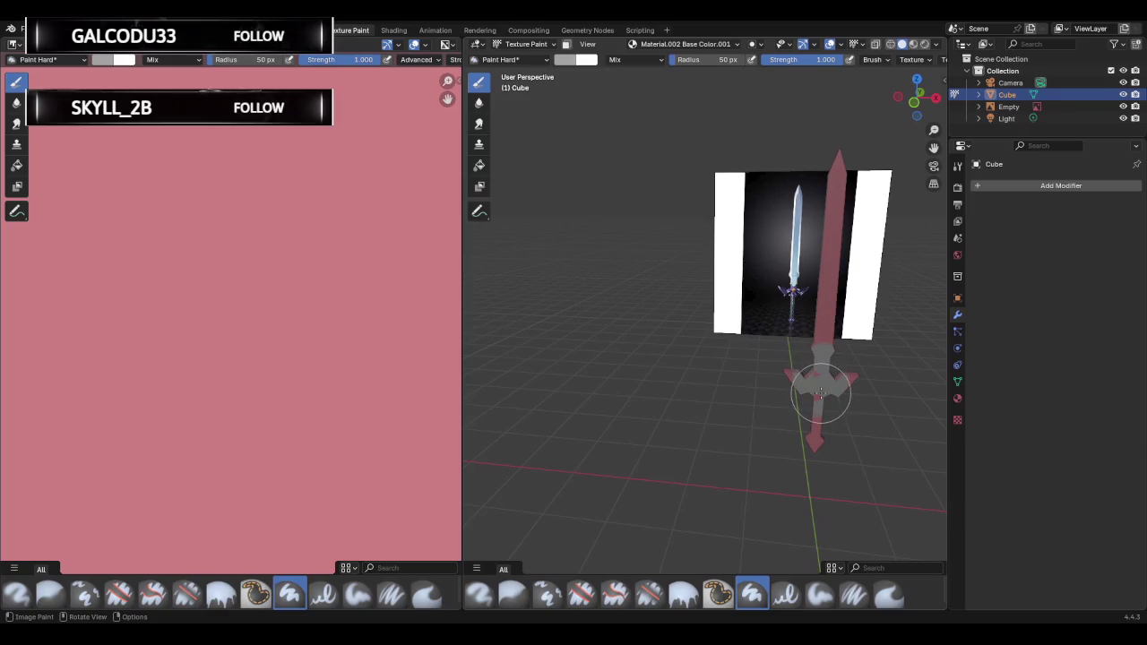
Paint trial grey strips over the blade and guard while orbiting the sword.
{"action": "mouse_move", "coordinate": [813, 399]}
{"action": "left_mouse_down"}
{"action": "mouse_move", "coordinate": [812, 420]}
{"action": "mouse_move", "coordinate": [822, 376]}
{"action": "mouse_move", "coordinate": [794, 385]}
{"action": "left_mouse_up"}
{"action": "middle_click_drag", "start_coordinate": [794, 386], "coordinate": [583, 332]}
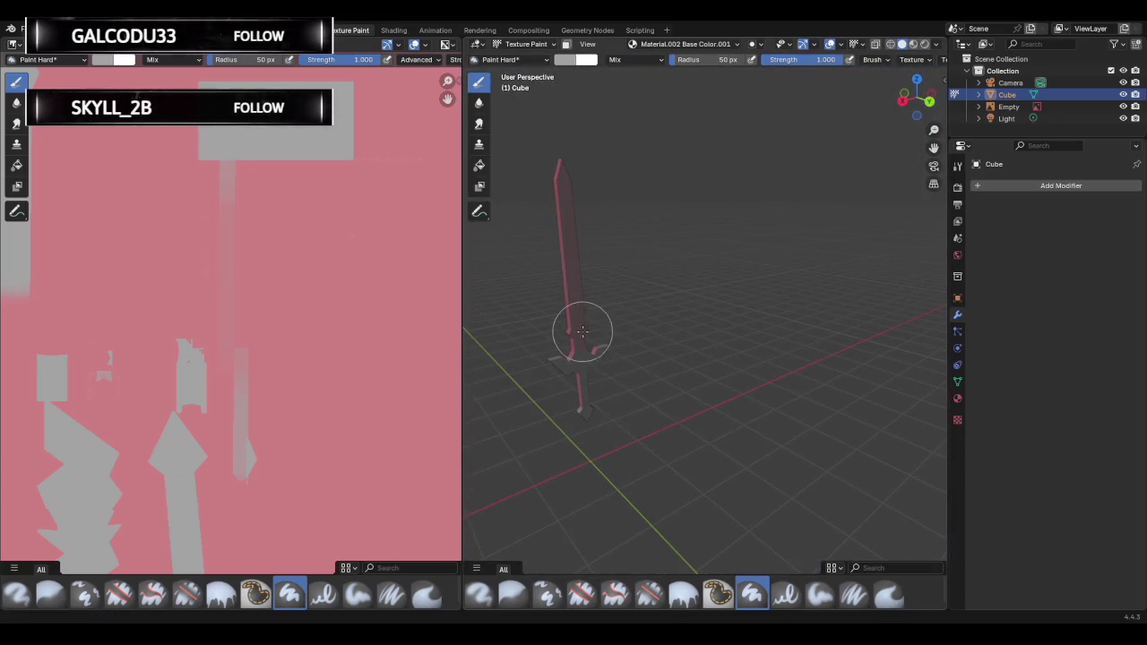
{"action": "left_click_drag", "start_coordinate": [569, 259], "coordinate": [574, 252]}
{"action": "mouse_move", "coordinate": [575, 252]}
{"action": "middle_mouse_down"}
{"action": "mouse_move", "coordinate": [561, 292]}
{"action": "mouse_move", "coordinate": [523, 277]}
{"action": "mouse_move", "coordinate": [561, 300]}
{"action": "middle_mouse_up"}
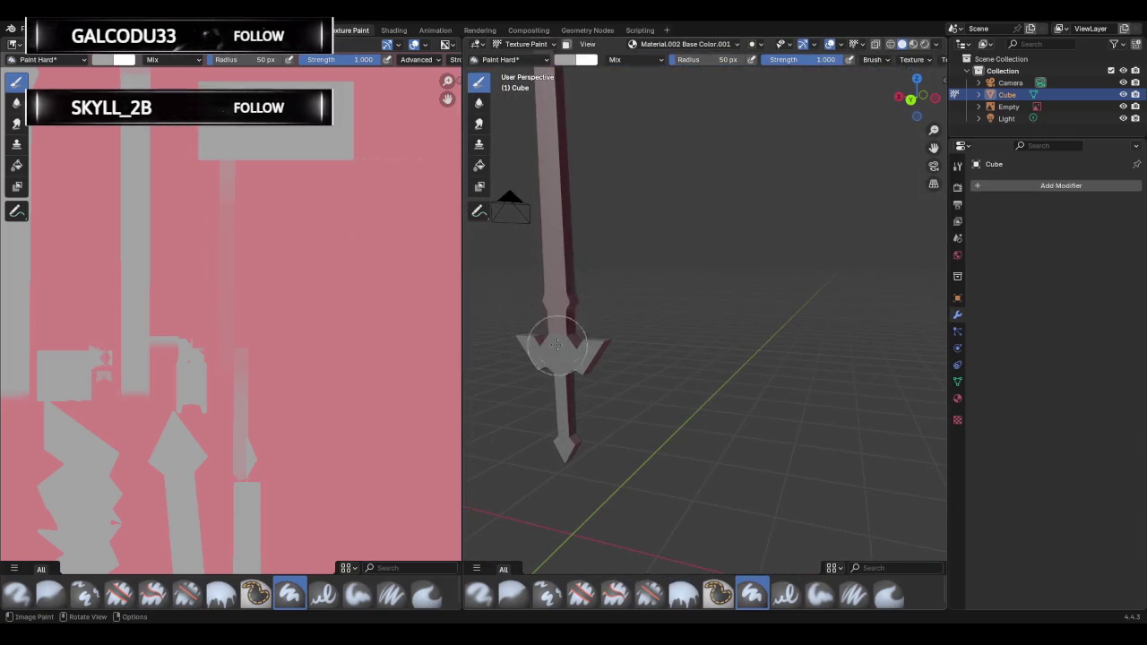
{"action": "left_click_drag", "start_coordinate": [550, 290], "coordinate": [595, 346]}
{"action": "mouse_move", "coordinate": [594, 346]}
{"action": "middle_mouse_down"}
{"action": "mouse_move", "coordinate": [516, 333]}
{"action": "mouse_move", "coordinate": [654, 340]}
{"action": "middle_mouse_up"}
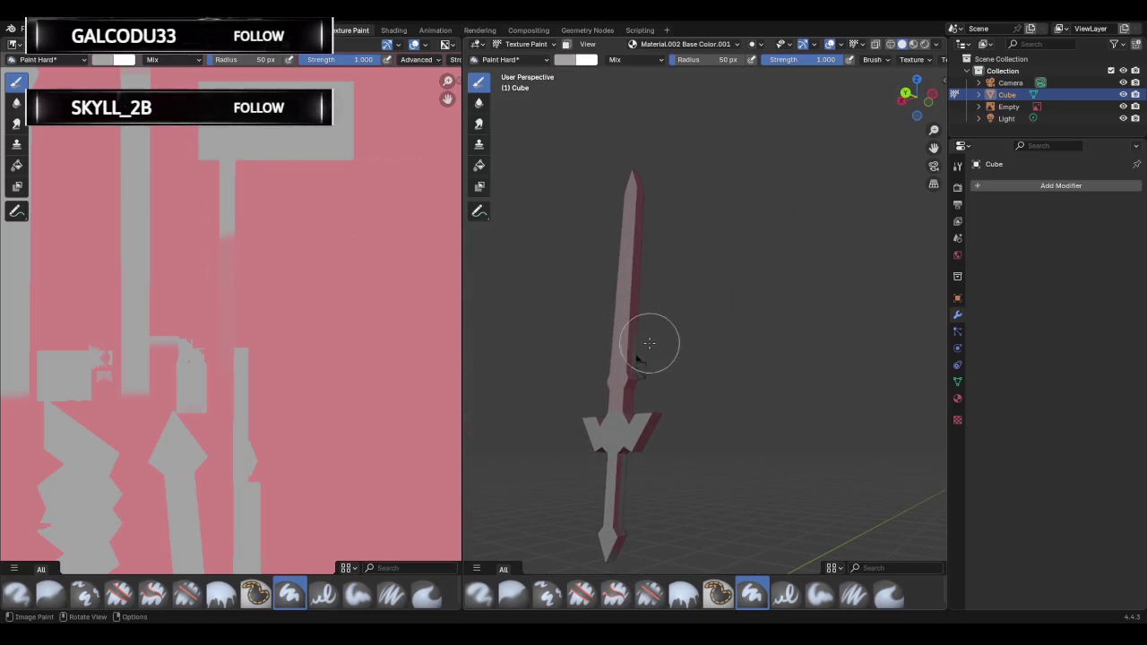
{"action": "mouse_move", "coordinate": [619, 251]}
{"action": "middle_mouse_down"}
{"action": "mouse_move", "coordinate": [747, 302]}
{"action": "mouse_move", "coordinate": [568, 295]}
{"action": "mouse_move", "coordinate": [688, 287]}
{"action": "mouse_move", "coordinate": [621, 267]}
{"action": "middle_mouse_up"}
Undo the grey strokes, enter Edit Mode, and expand the Cube in the Outliner.
{"action": "key", "text": "ctrl+z"}
{"action": "key", "text": "ctrl+z"}
{"action": "key", "text": "ctrl+z"}
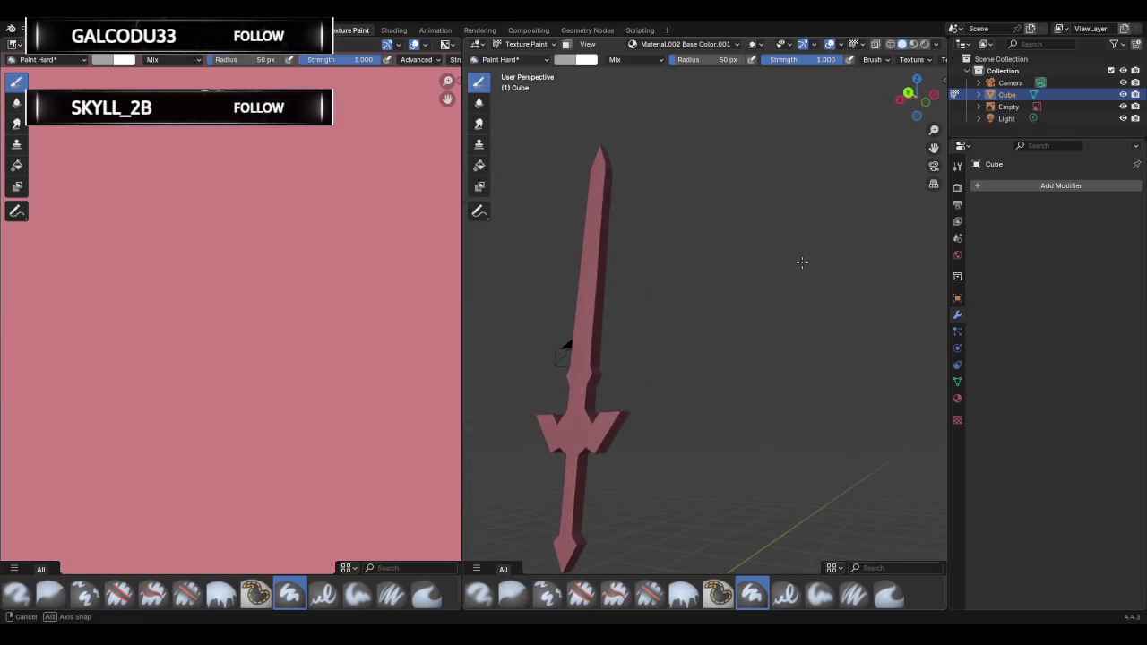
{"action": "key", "text": "Tab"}
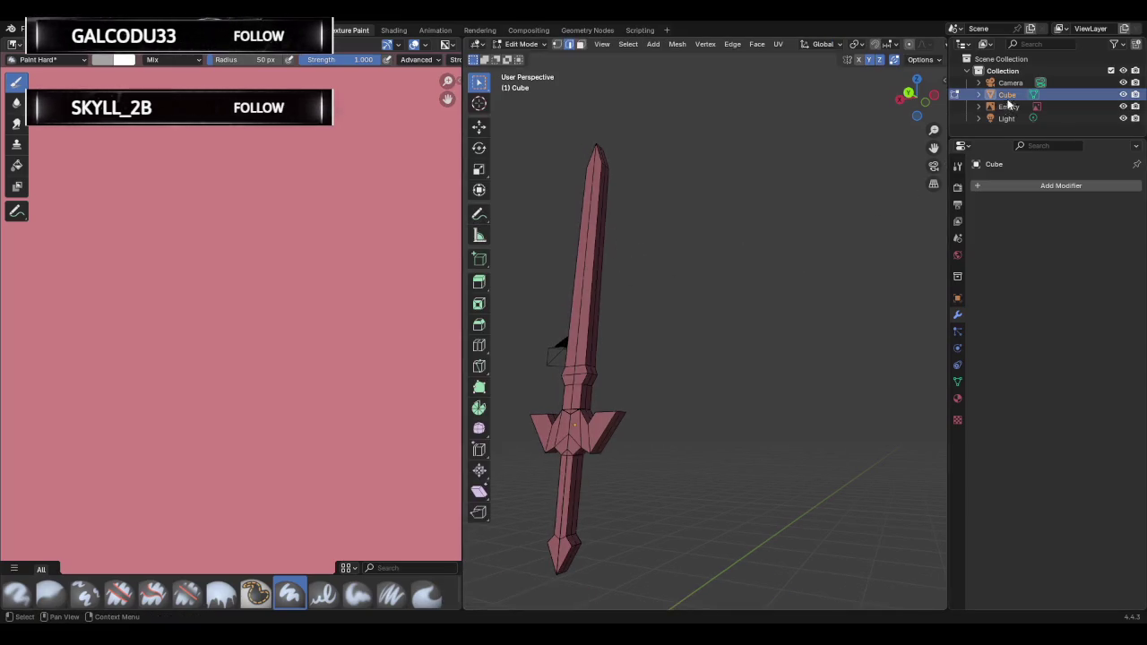
{"action": "left_click", "coordinate": [979, 95]}
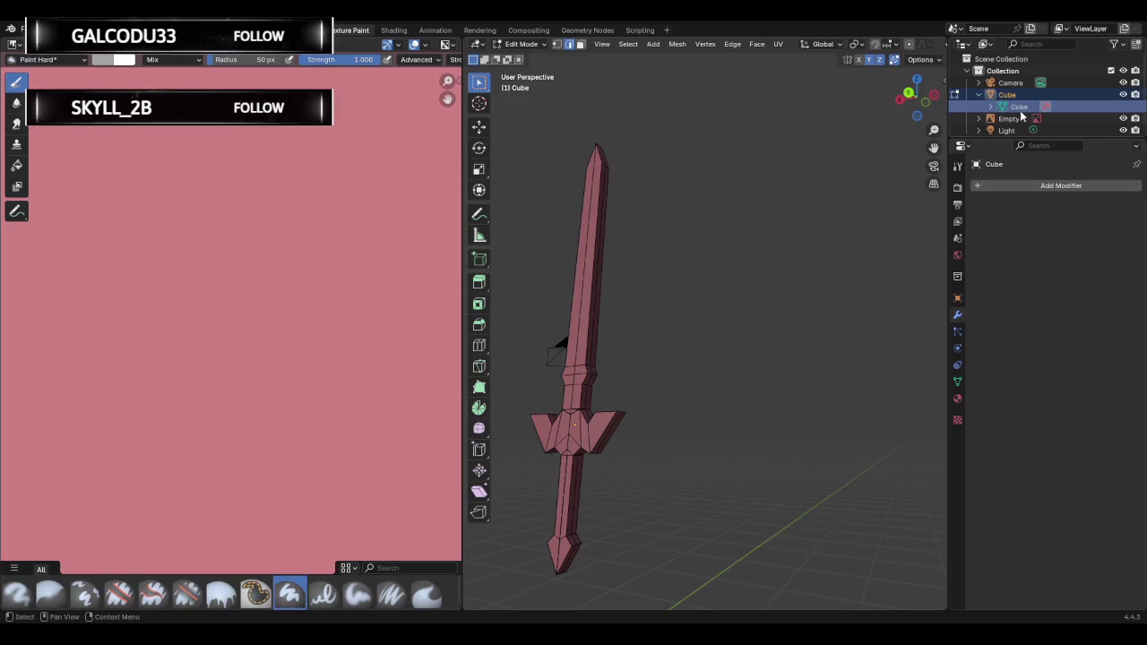
Unlink the old Material.002 from the sword mesh in the Outliner and reselect the Cube.
{"action": "left_click", "coordinate": [990, 107]}
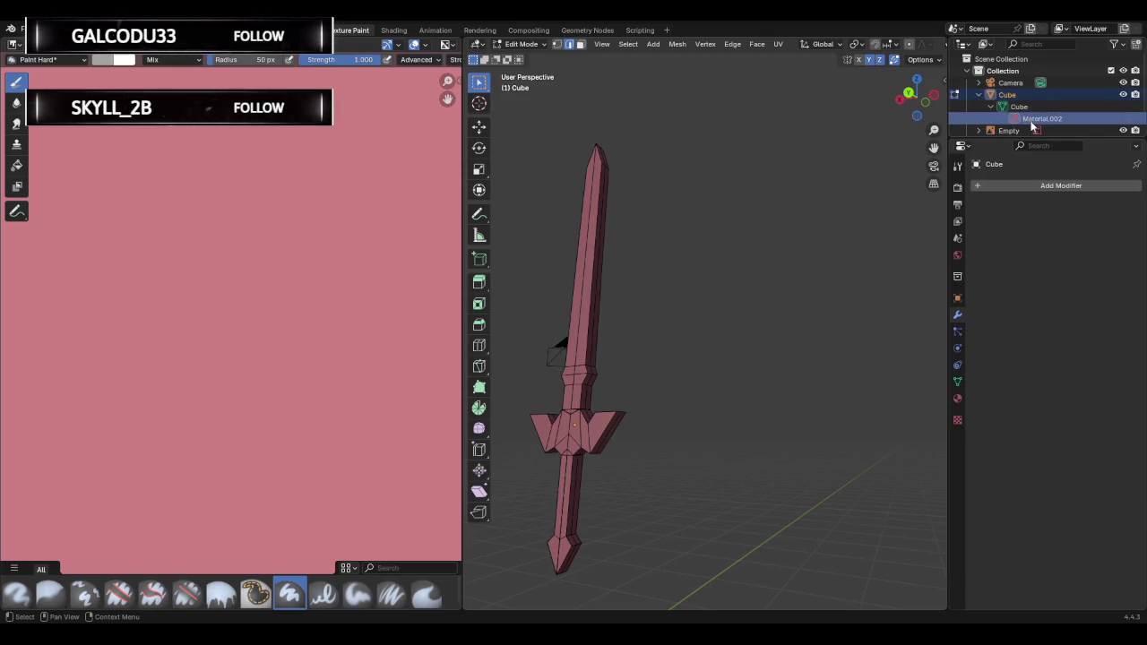
{"action": "right_click", "coordinate": [1026, 119]}
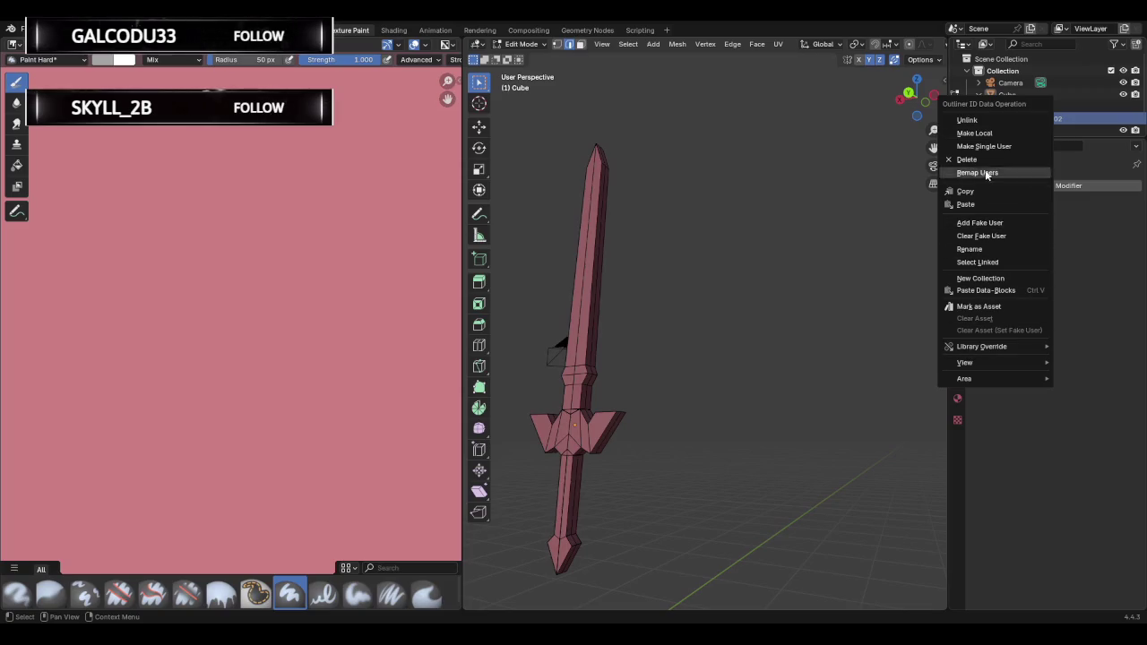
{"action": "left_click", "coordinate": [981, 159]}
{"action": "left_click", "coordinate": [1008, 94]}
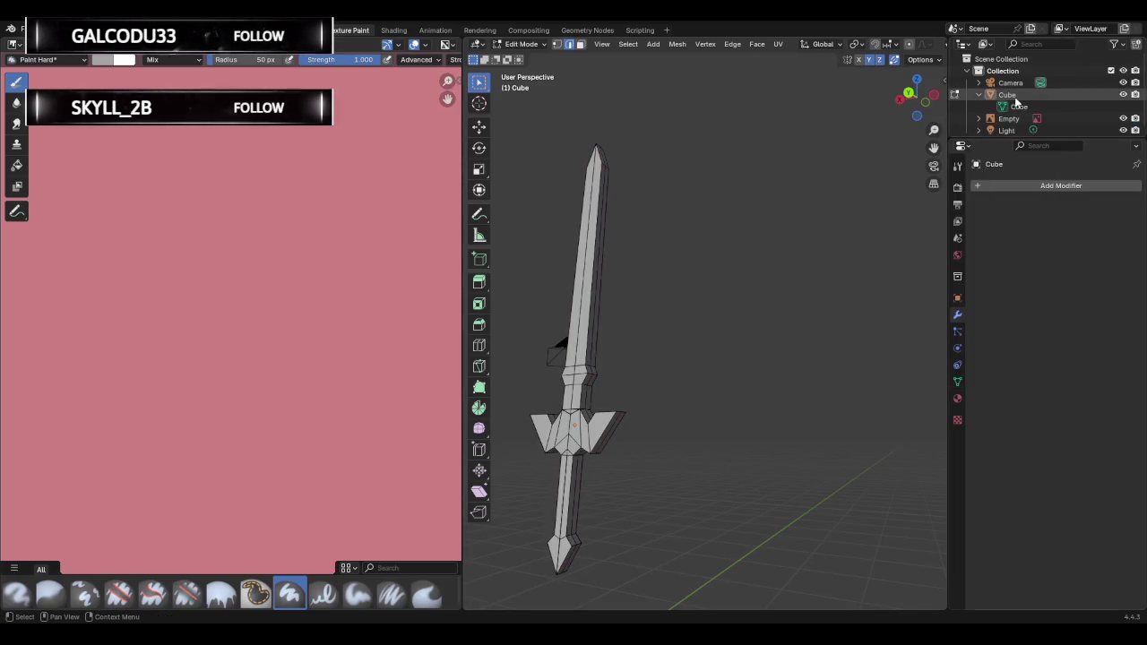
Create a new material for the sword and raise its Base Color value to white.
{"action": "left_click", "coordinate": [957, 398]}
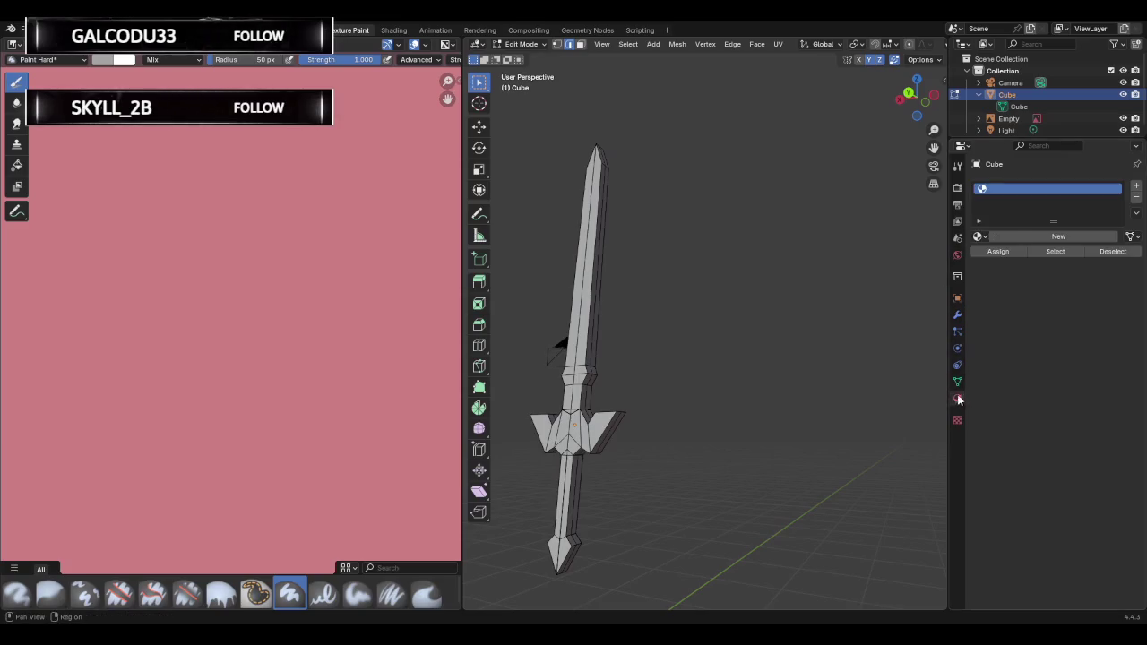
{"action": "left_click", "coordinate": [1023, 238]}
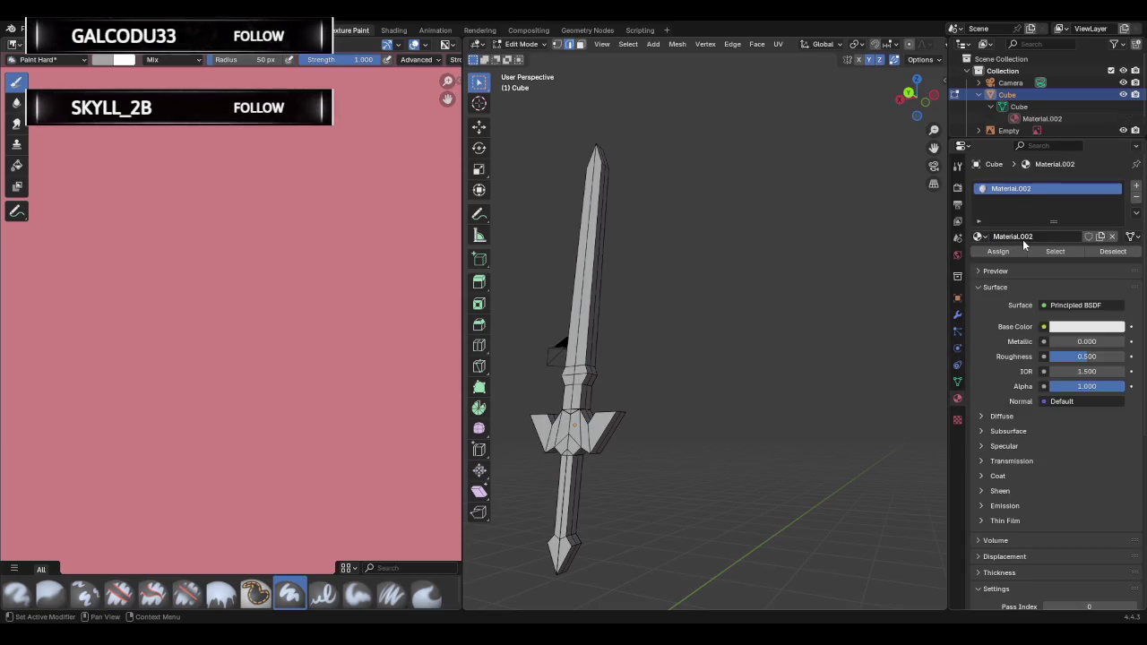
{"action": "left_click", "coordinate": [1060, 328]}
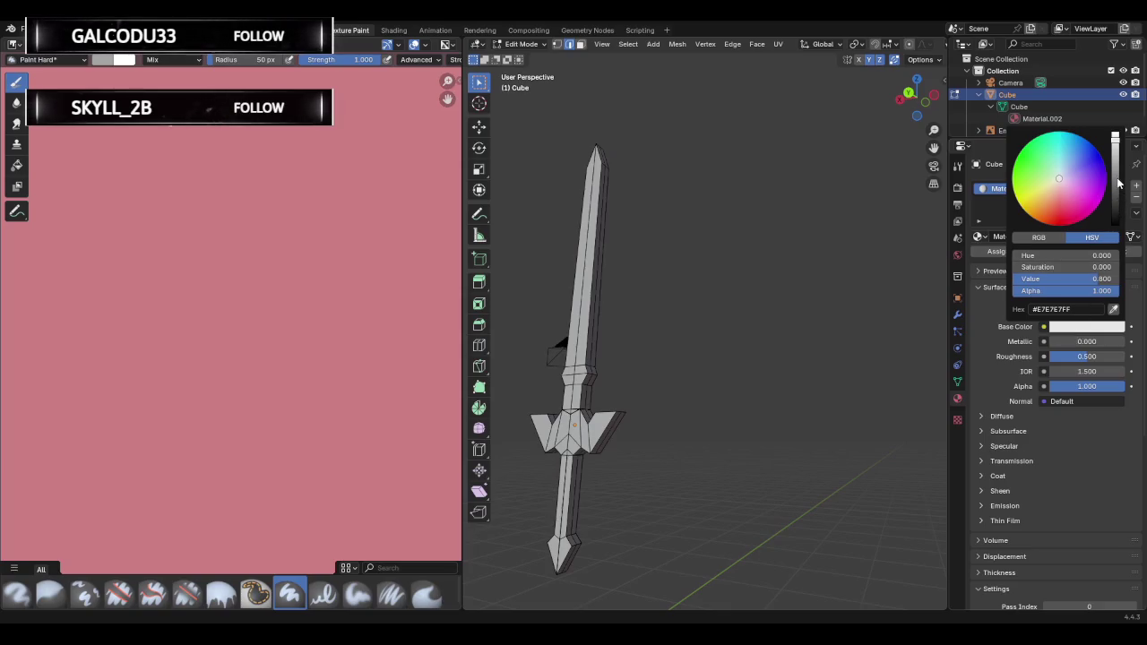
{"action": "left_click_drag", "start_coordinate": [1118, 183], "coordinate": [1114, 133]}
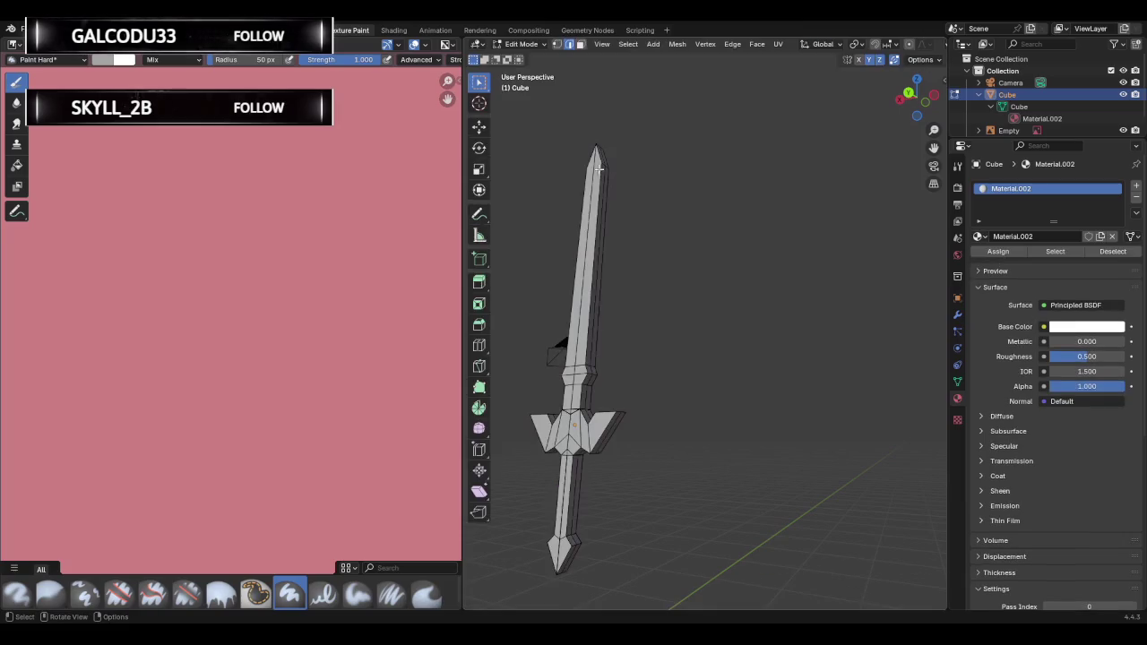
Switch the sword to Object Mode and box-select it.
{"action": "left_click", "coordinate": [523, 44]}
{"action": "left_click", "coordinate": [529, 59]}
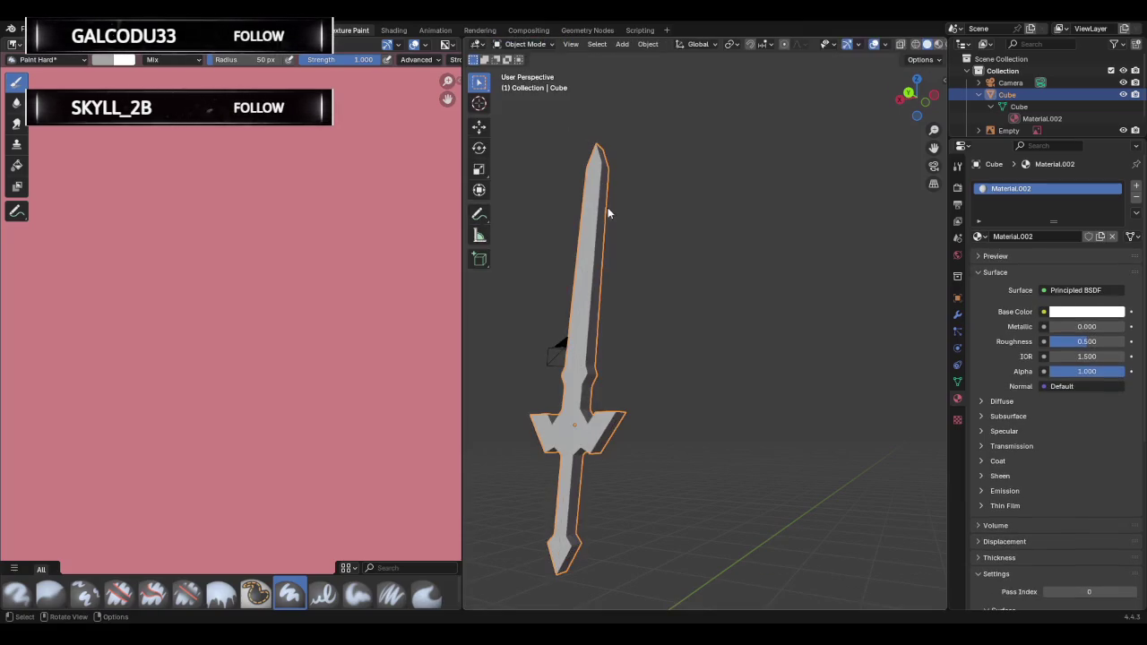
{"action": "left_click", "coordinate": [691, 241]}
{"action": "left_click_drag", "start_coordinate": [556, 149], "coordinate": [660, 364]}
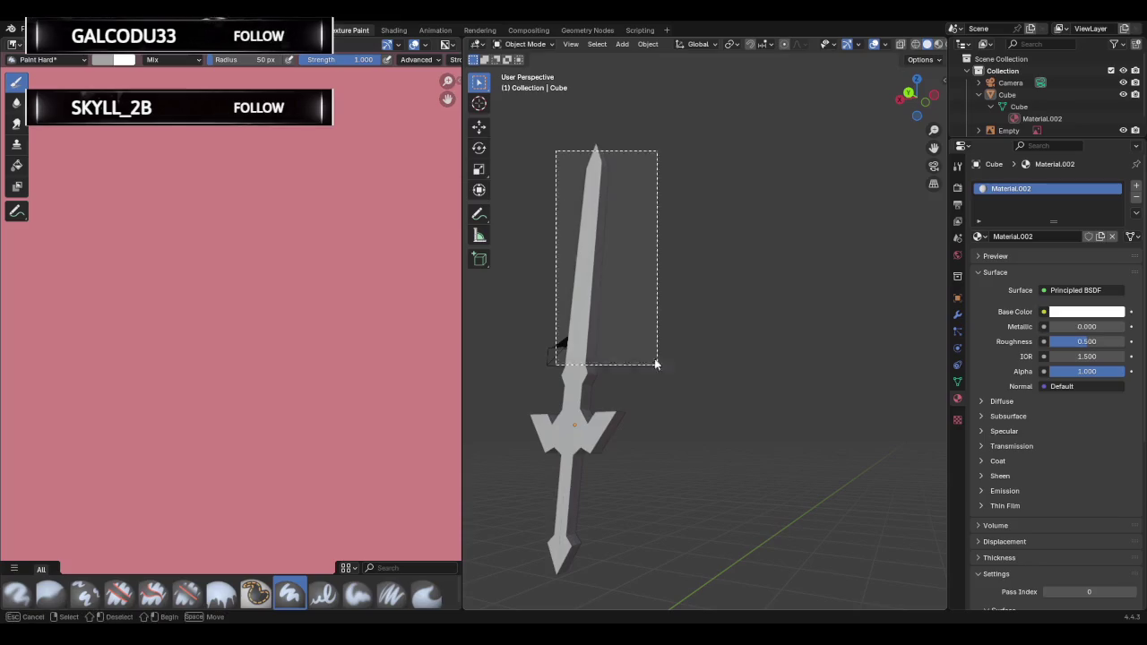
Select only the sword without the camera, toggle Edit Mode, and show the mode list.
{"action": "left_click", "coordinate": [717, 426]}
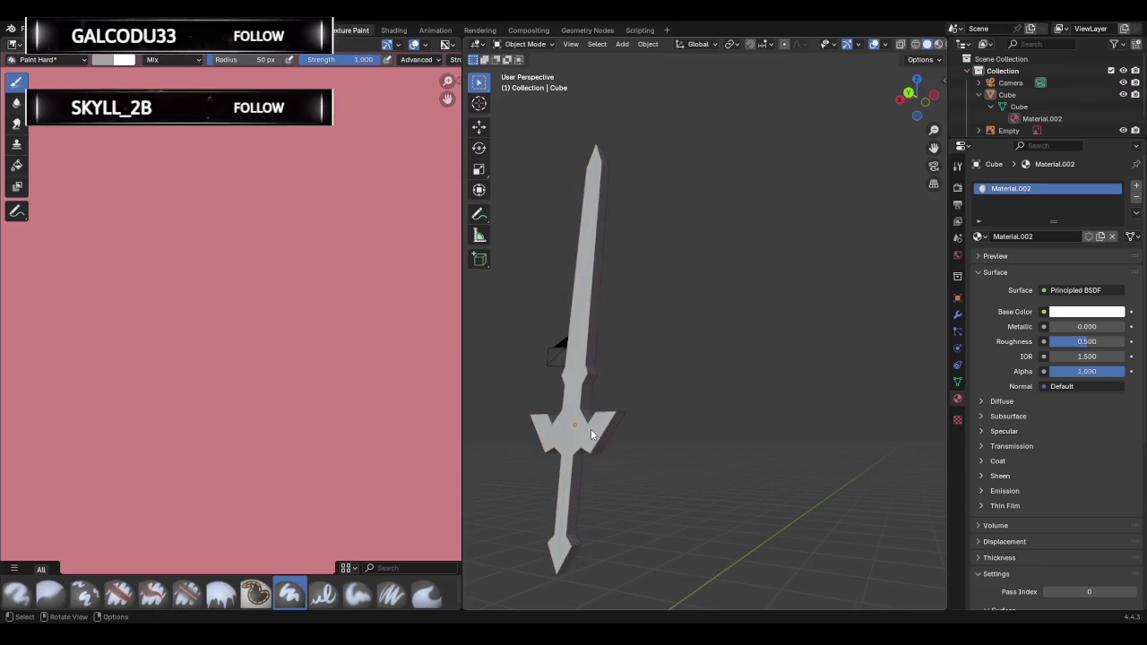
{"action": "left_click", "coordinate": [591, 428]}
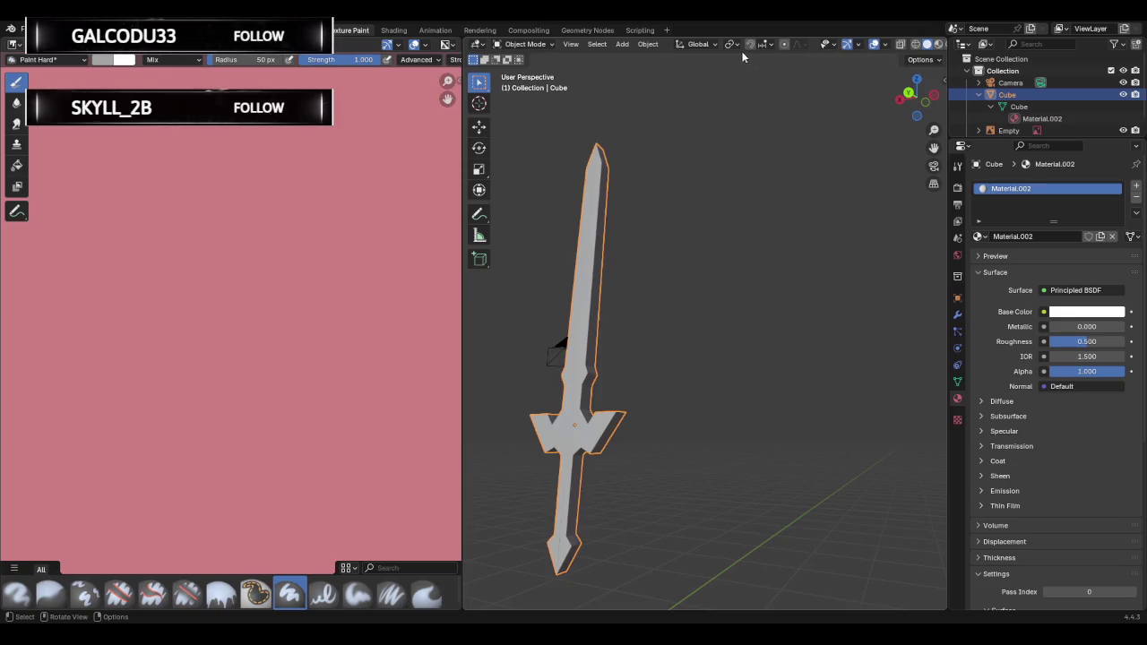
{"action": "key", "text": "Tab"}
{"action": "key", "text": "Tab"}
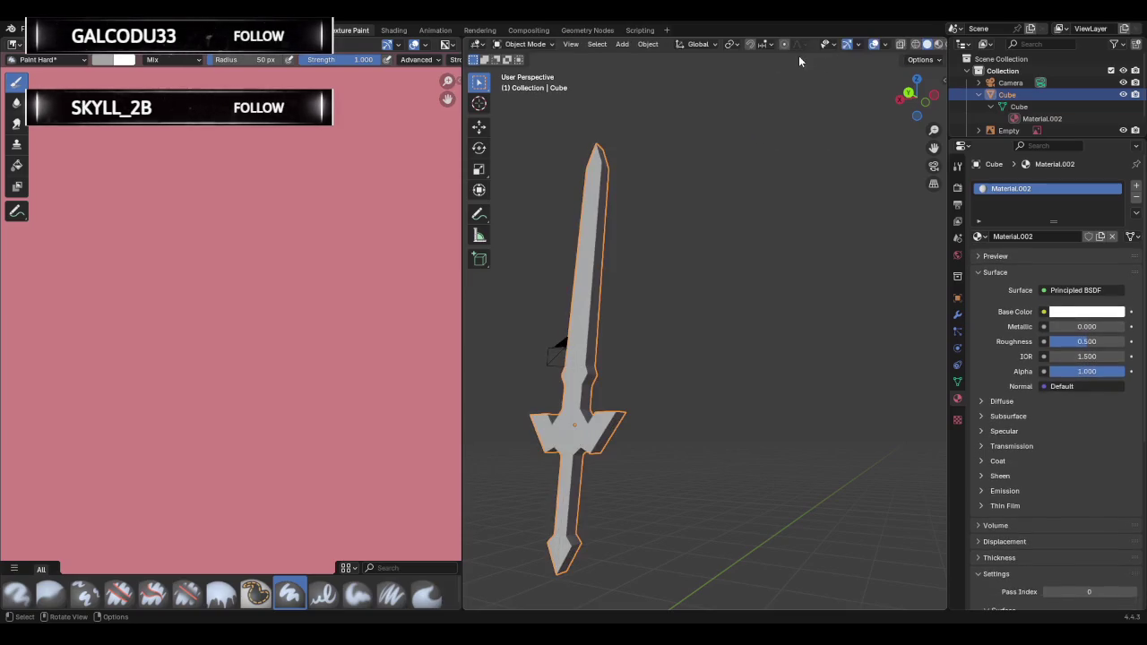
{"action": "key", "text": "Tab"}
{"action": "left_click", "coordinate": [515, 44]}
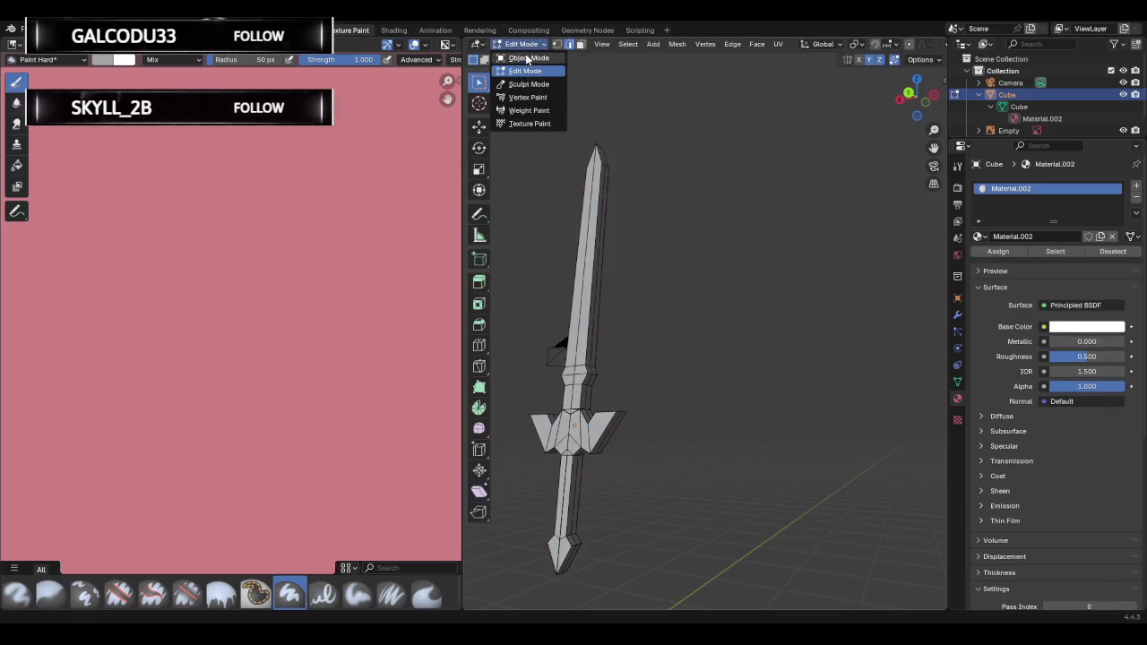
Enter Texture Paint and add a white Base Color paint texture slot.
{"action": "left_click", "coordinate": [528, 123]}
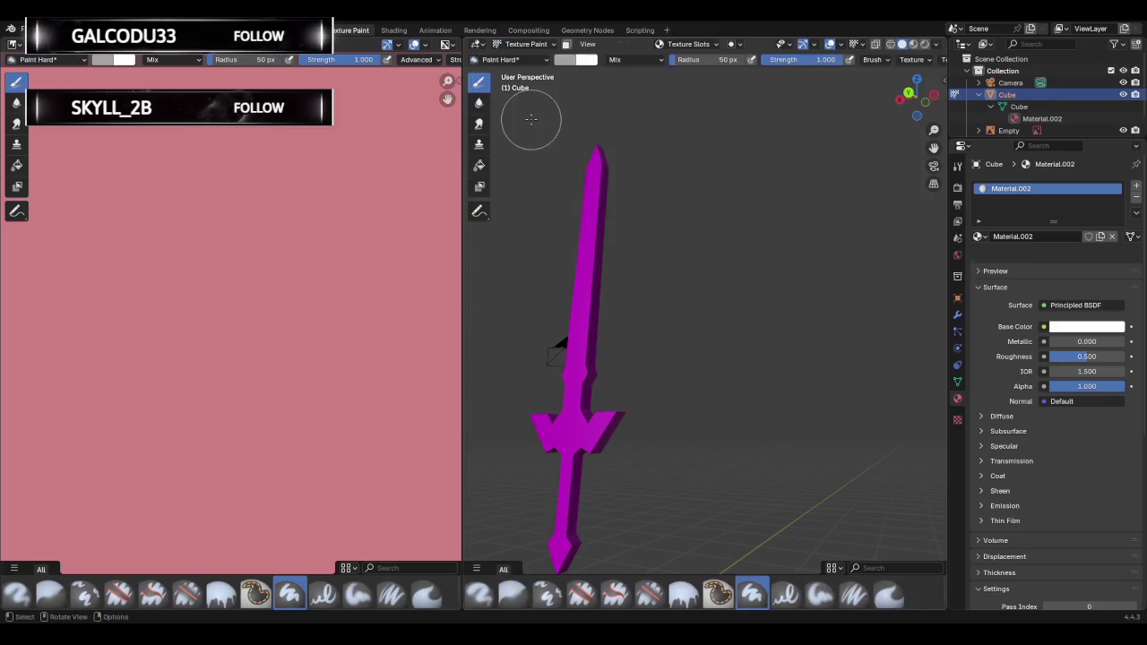
{"action": "left_click", "coordinate": [699, 45]}
{"action": "left_click", "coordinate": [740, 94]}
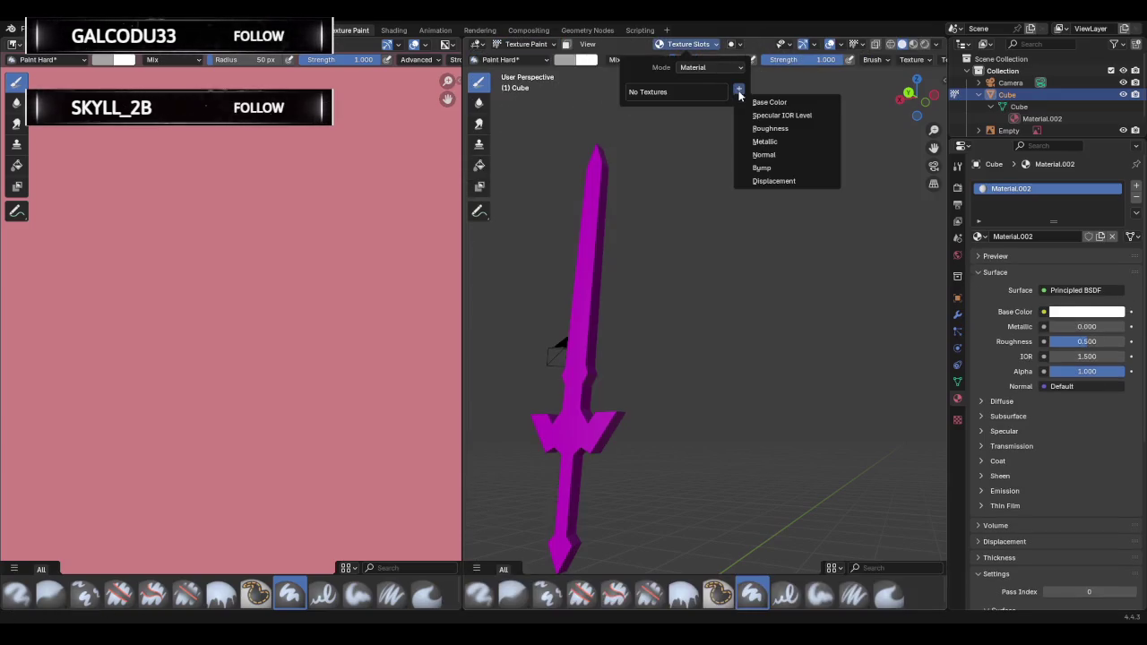
{"action": "left_click", "coordinate": [747, 101]}
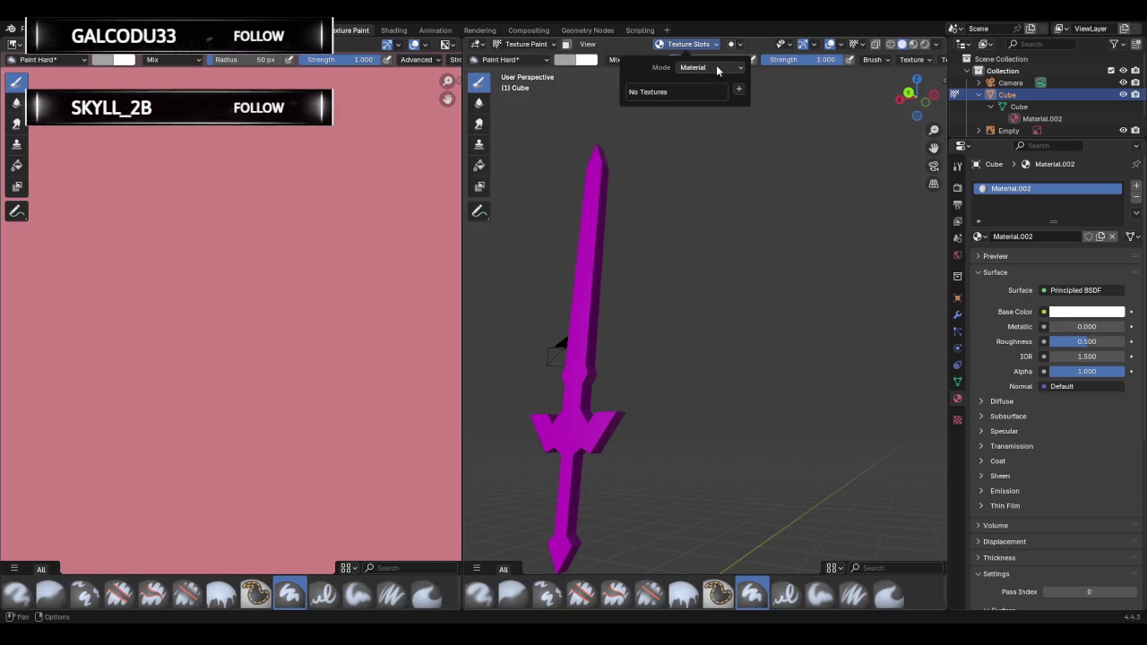
{"action": "left_click", "coordinate": [716, 66]}
{"action": "left_click", "coordinate": [740, 89]}
{"action": "left_click", "coordinate": [754, 102]}
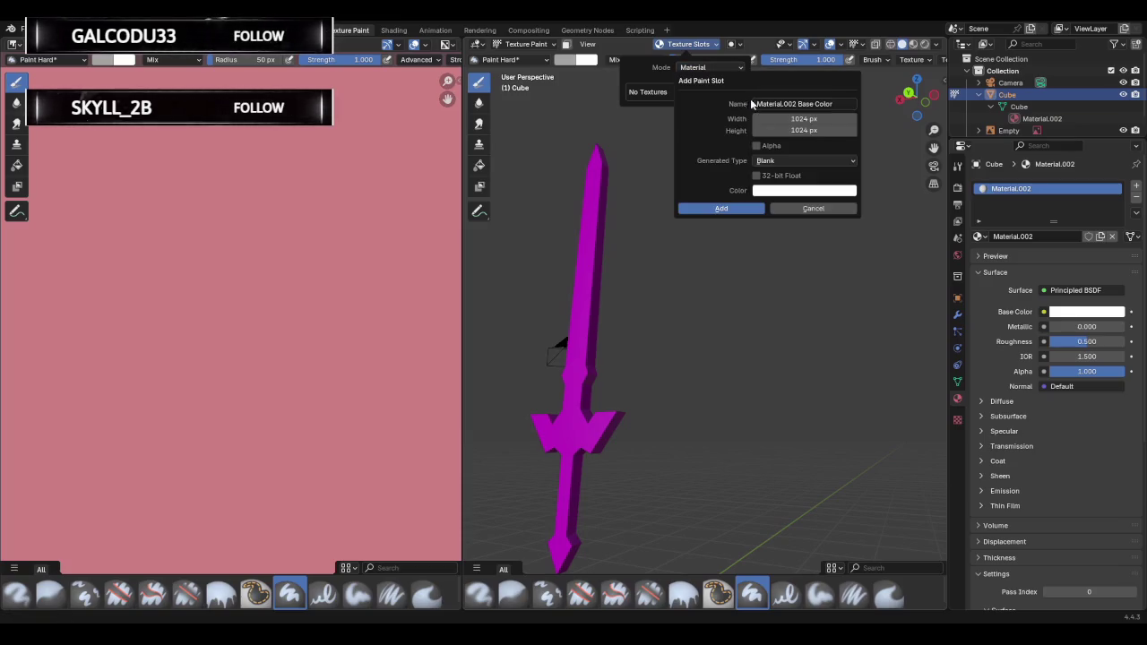
{"action": "left_click", "coordinate": [733, 210]}
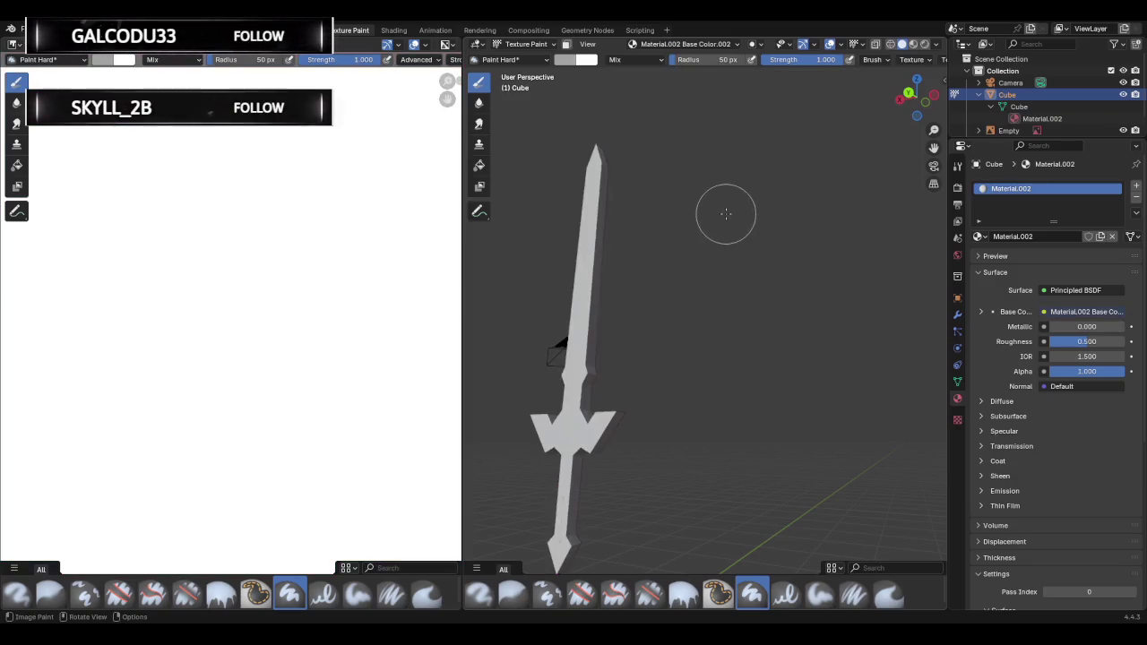
Paint trial grey strokes on the sword and undo them.
{"action": "mouse_move", "coordinate": [726, 214]}
{"action": "middle_mouse_down"}
{"action": "mouse_move", "coordinate": [622, 212]}
{"action": "mouse_move", "coordinate": [734, 243]}
{"action": "mouse_move", "coordinate": [607, 257]}
{"action": "middle_mouse_up"}
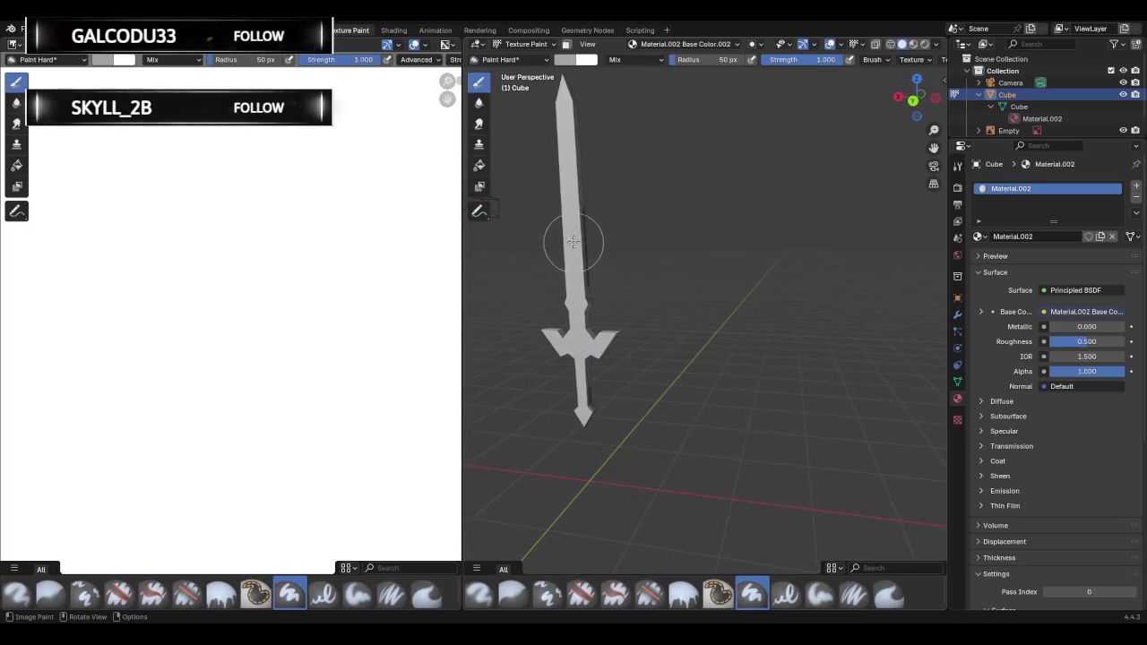
{"action": "left_click_drag", "start_coordinate": [577, 264], "coordinate": [635, 223]}
{"action": "mouse_move", "coordinate": [634, 223]}
{"action": "middle_mouse_down"}
{"action": "mouse_move", "coordinate": [540, 232]}
{"action": "mouse_move", "coordinate": [944, 229]}
{"action": "middle_mouse_up"}
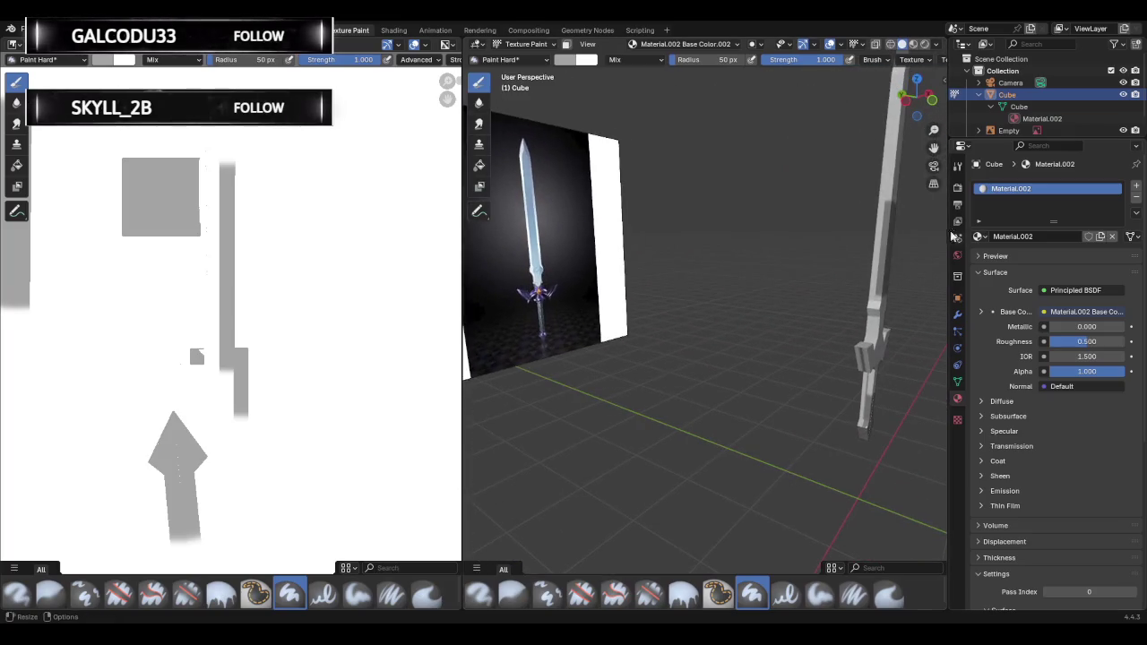
{"action": "middle_click_drag", "start_coordinate": [755, 243], "coordinate": [852, 243]}
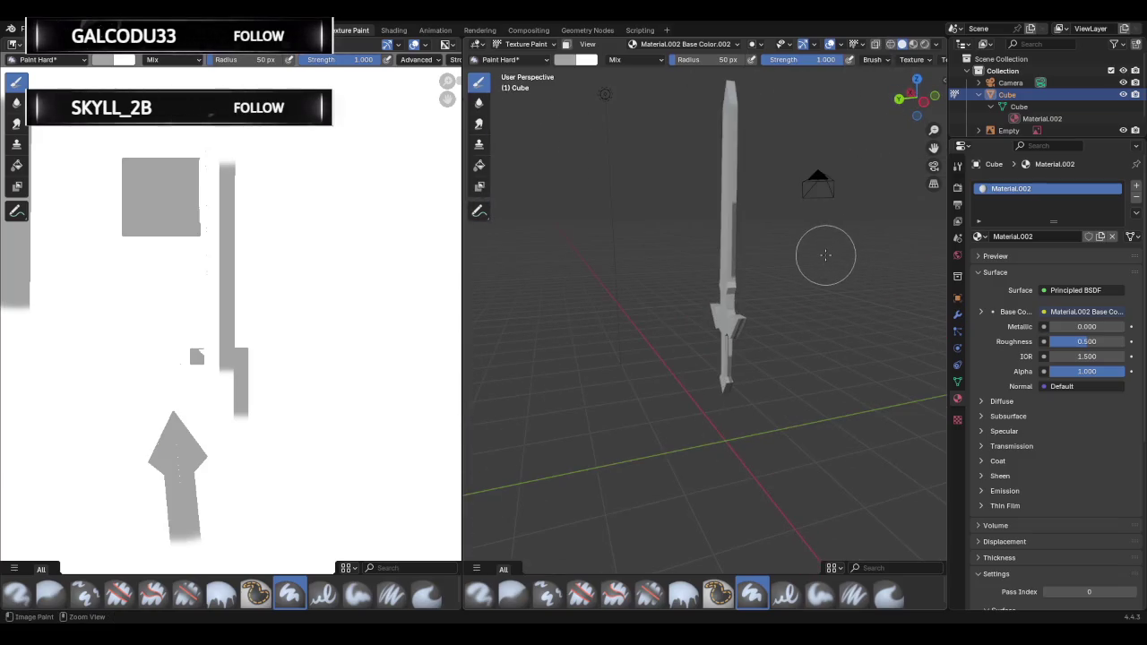
{"action": "key", "text": "ctrl+z"}
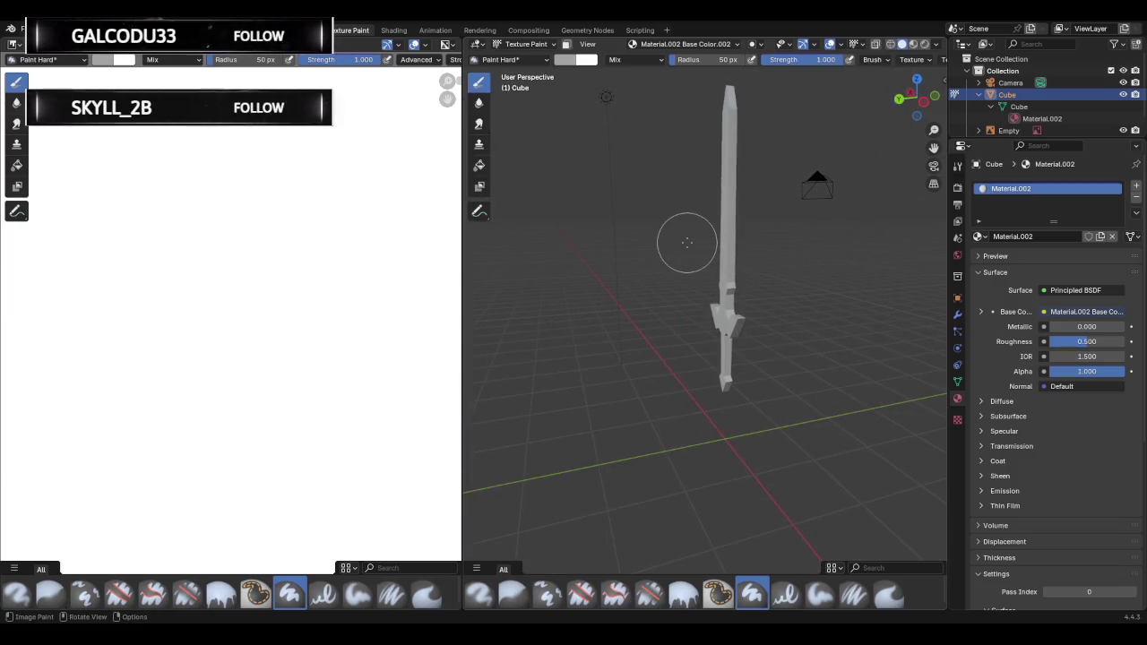
Orbit and zoom around the sword, then undo the added Base Color texture.
{"action": "middle_click_drag", "start_coordinate": [687, 242], "coordinate": [678, 249]}
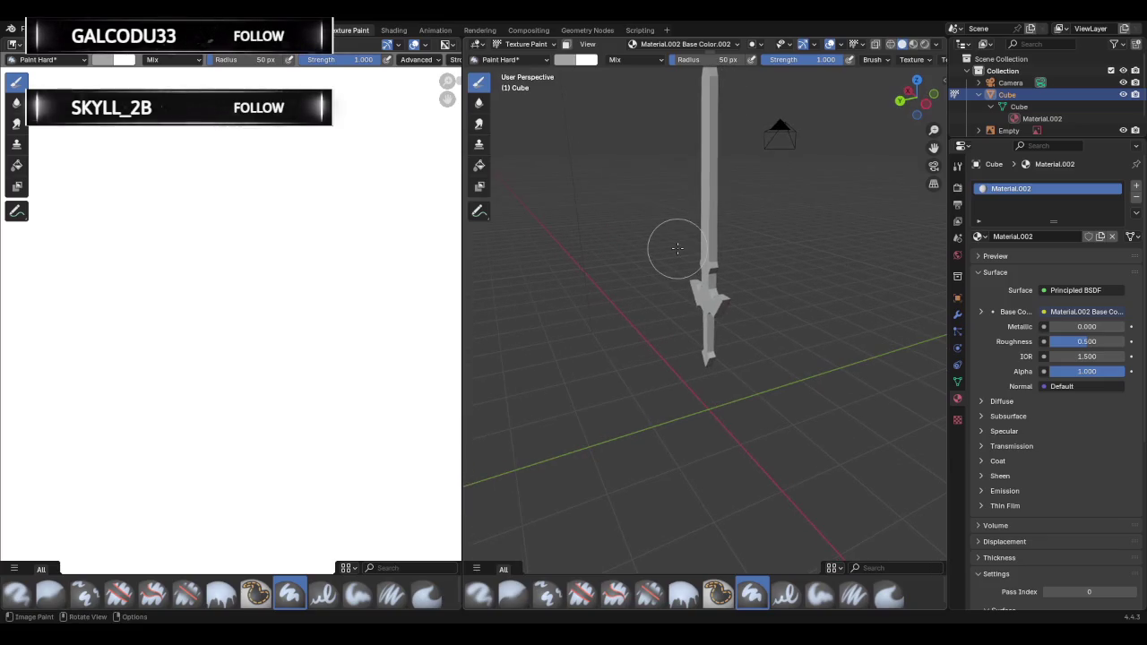
{"action": "key", "text": "ctrl+Tab"}
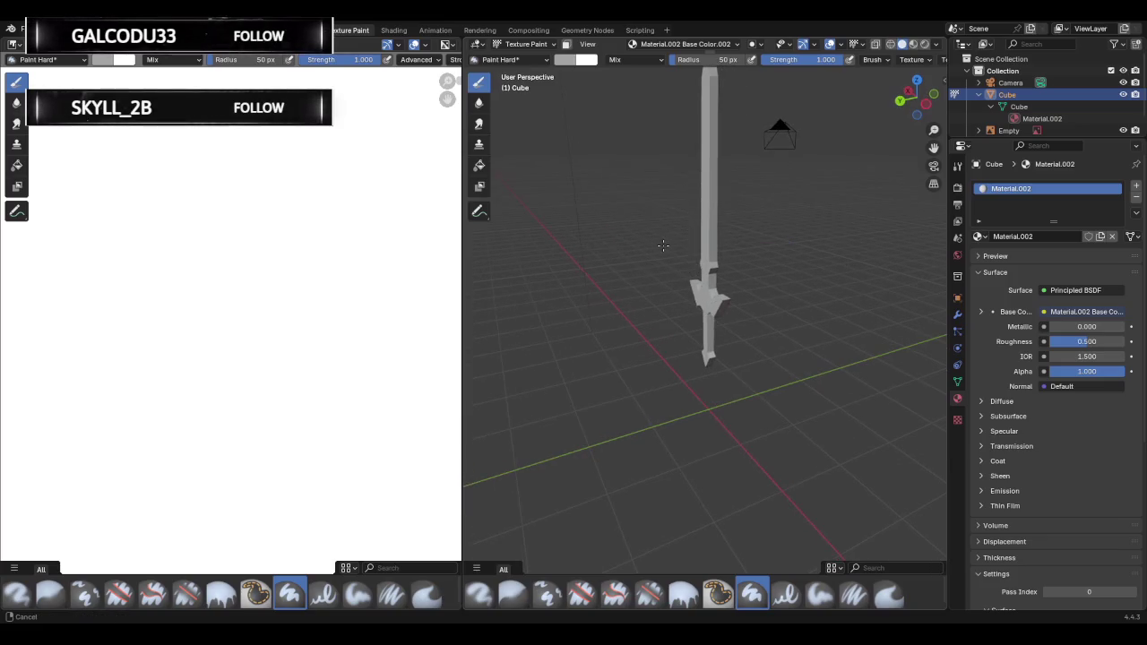
{"action": "mouse_move", "coordinate": [663, 245]}
{"action": "middle_mouse_down"}
{"action": "mouse_move", "coordinate": [914, 315]}
{"action": "mouse_move", "coordinate": [796, 338]}
{"action": "mouse_move", "coordinate": [794, 353]}
{"action": "middle_mouse_up"}
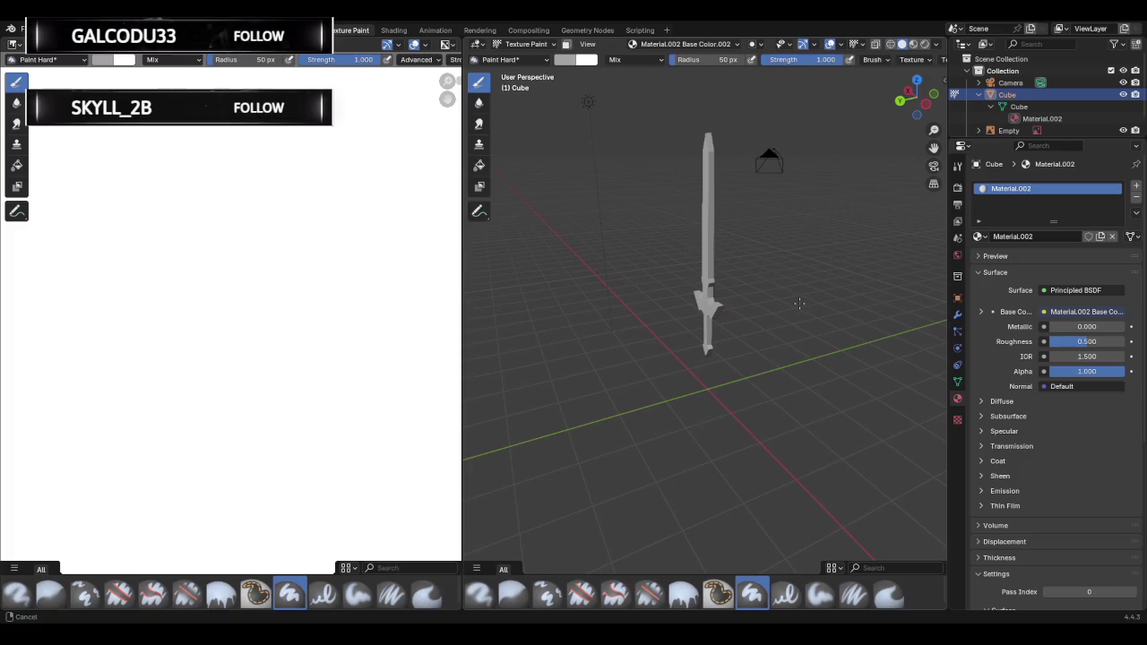
{"action": "mouse_move", "coordinate": [800, 304]}
{"action": "middle_mouse_down"}
{"action": "mouse_move", "coordinate": [658, 277]}
{"action": "mouse_move", "coordinate": [776, 230]}
{"action": "mouse_move", "coordinate": [722, 221]}
{"action": "mouse_move", "coordinate": [716, 232]}
{"action": "middle_mouse_up"}
{"action": "scroll", "coordinate": [761, 225], "scroll_direction": "up", "scroll_amount": 3}
{"action": "scroll", "coordinate": [747, 222], "scroll_direction": "up", "scroll_amount": 2}
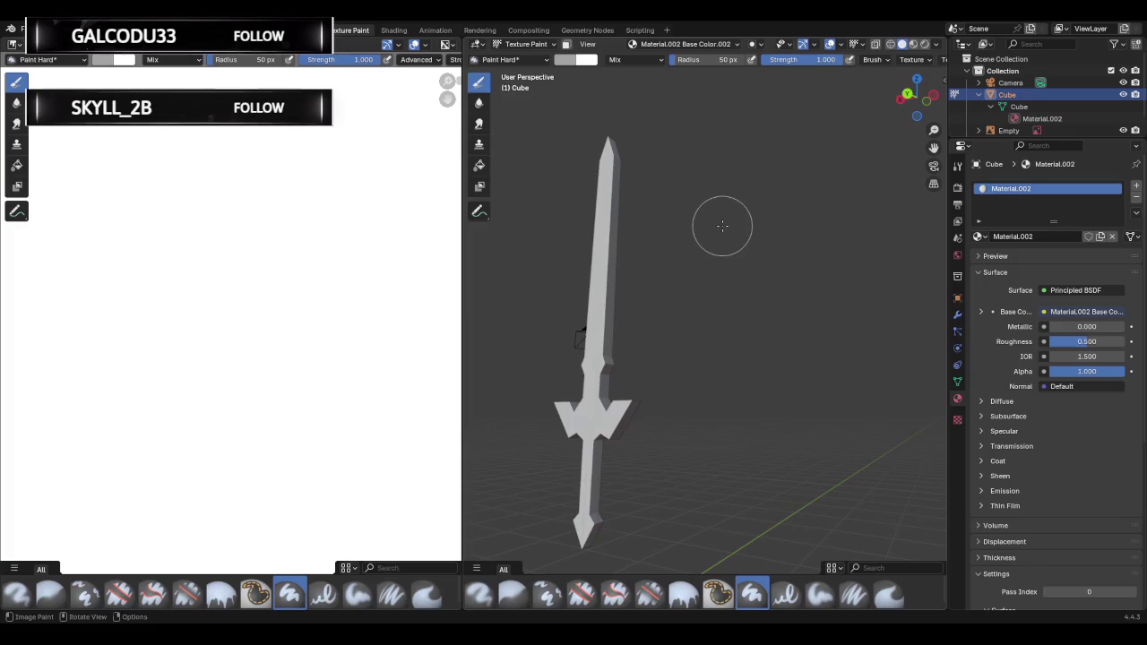
{"action": "key", "text": "ctrl+z"}
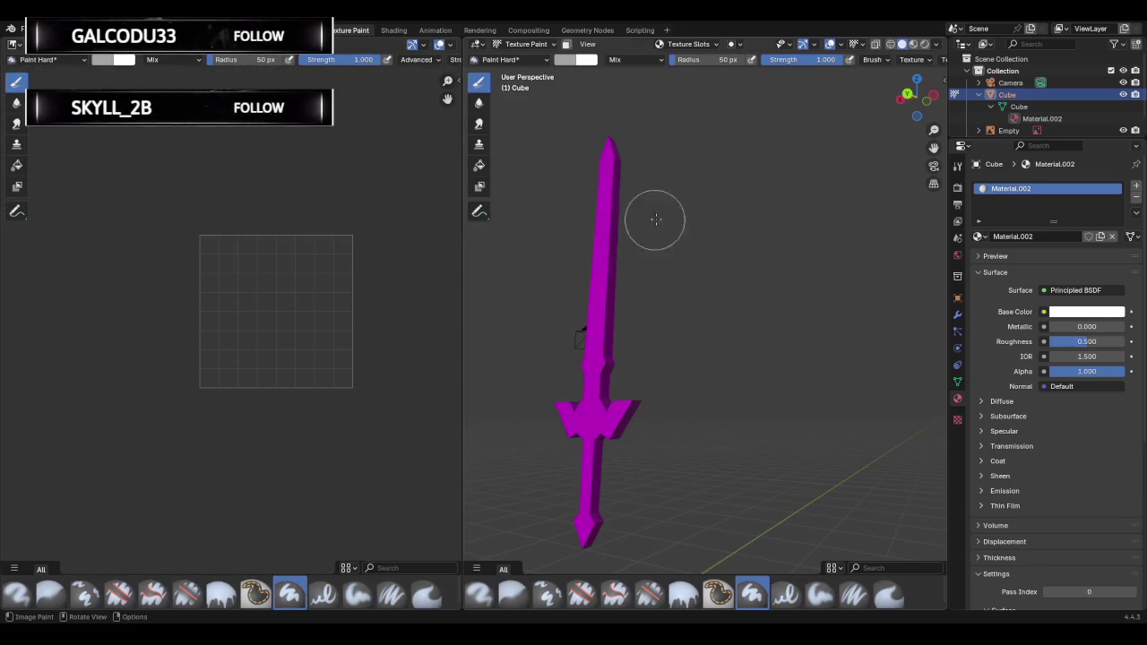
In Edit Mode, enable X-ray and box-select every face of the sword.
{"action": "key", "text": "Tab"}
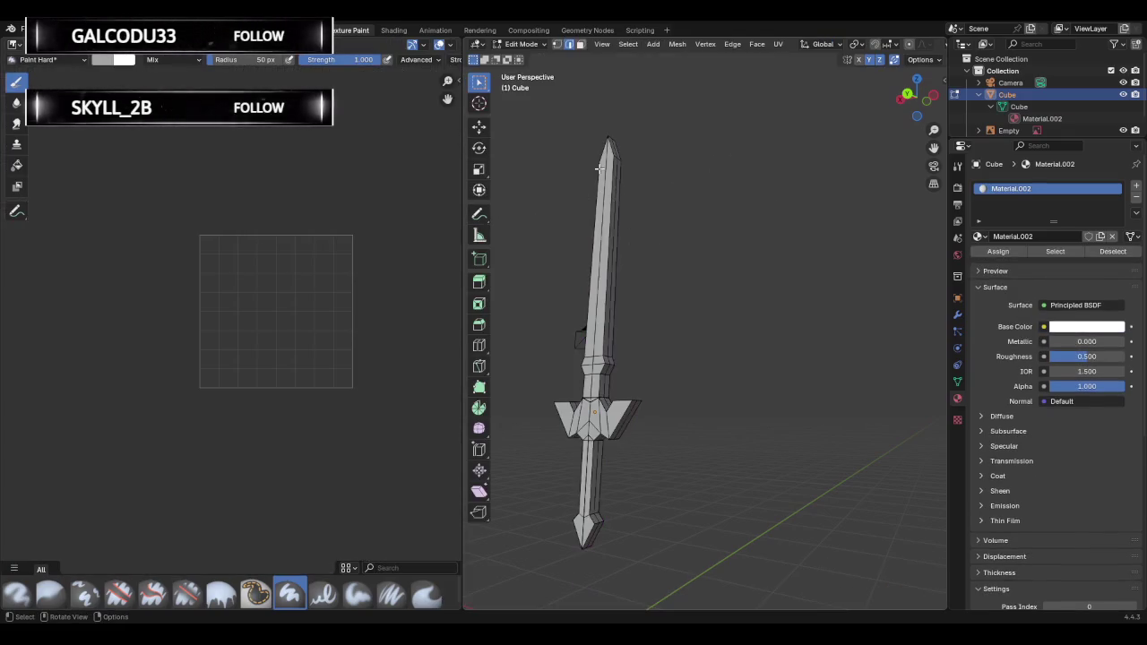
{"action": "left_click_drag", "start_coordinate": [551, 123], "coordinate": [774, 622]}
{"action": "left_click", "coordinate": [723, 360]}
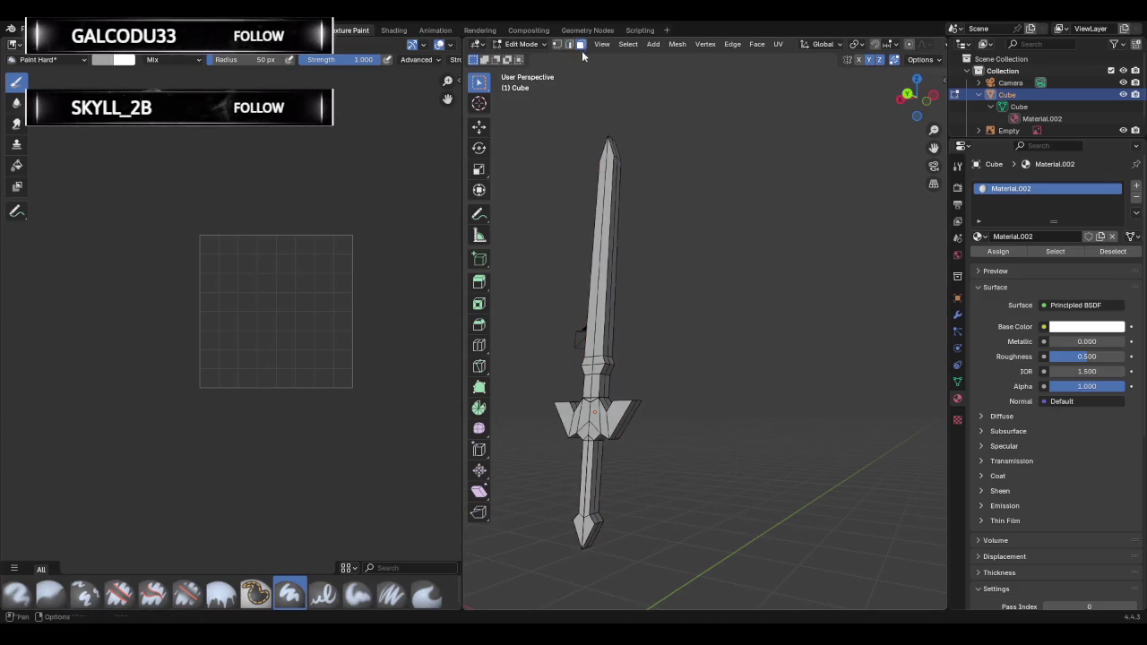
{"action": "left_click_drag", "start_coordinate": [534, 95], "coordinate": [763, 594]}
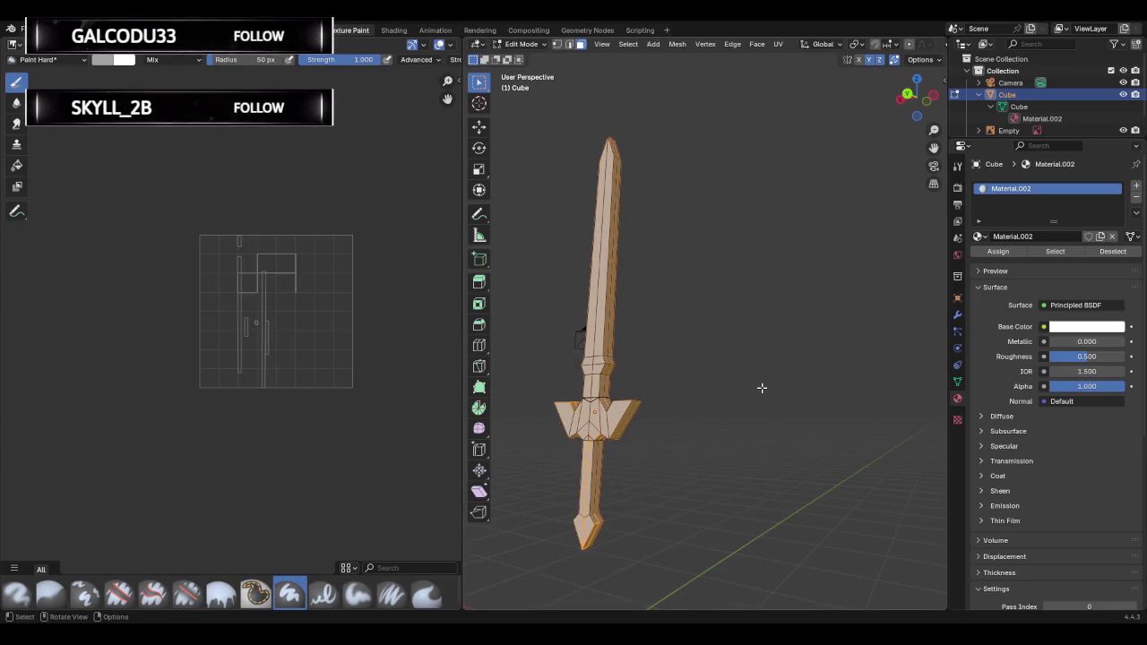
{"action": "left_click", "coordinate": [758, 387]}
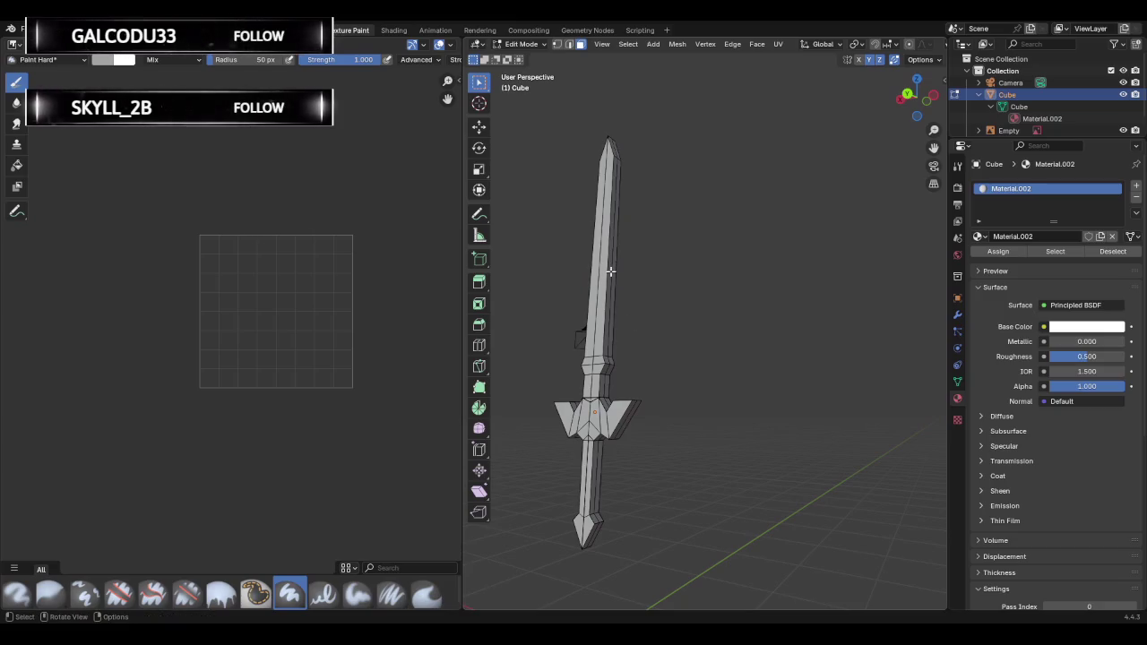
{"action": "key", "text": "alt+z"}
{"action": "left_click_drag", "start_coordinate": [531, 108], "coordinate": [757, 570]}
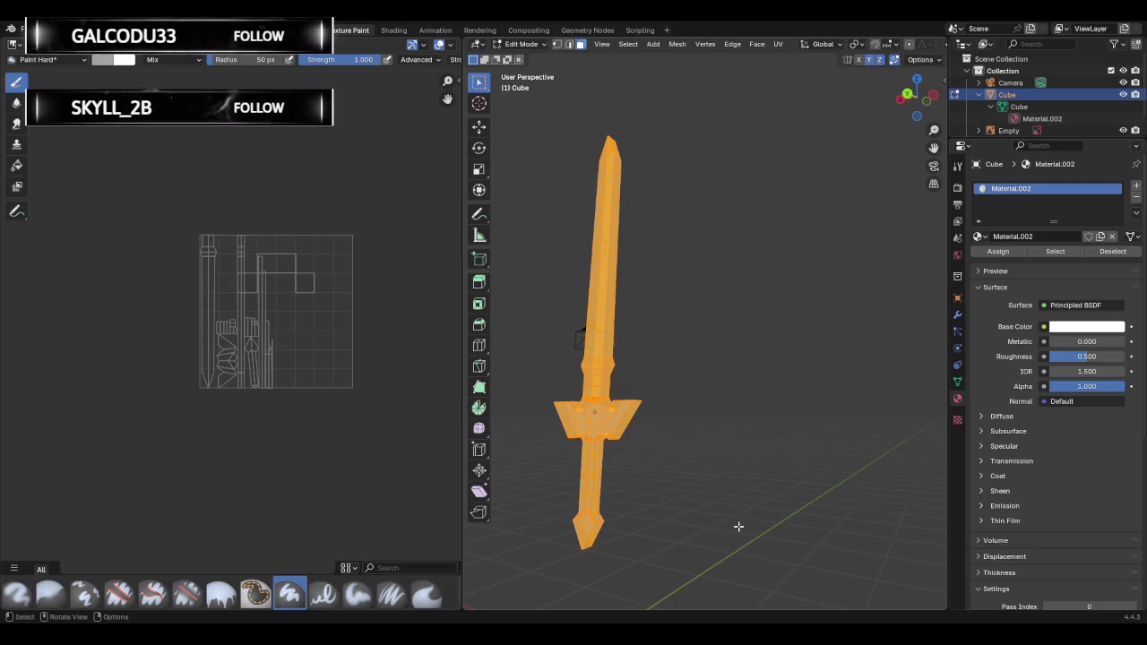
Unwrap the sword with Smart UV Project and return to Texture Paint.
{"action": "key", "text": "u"}
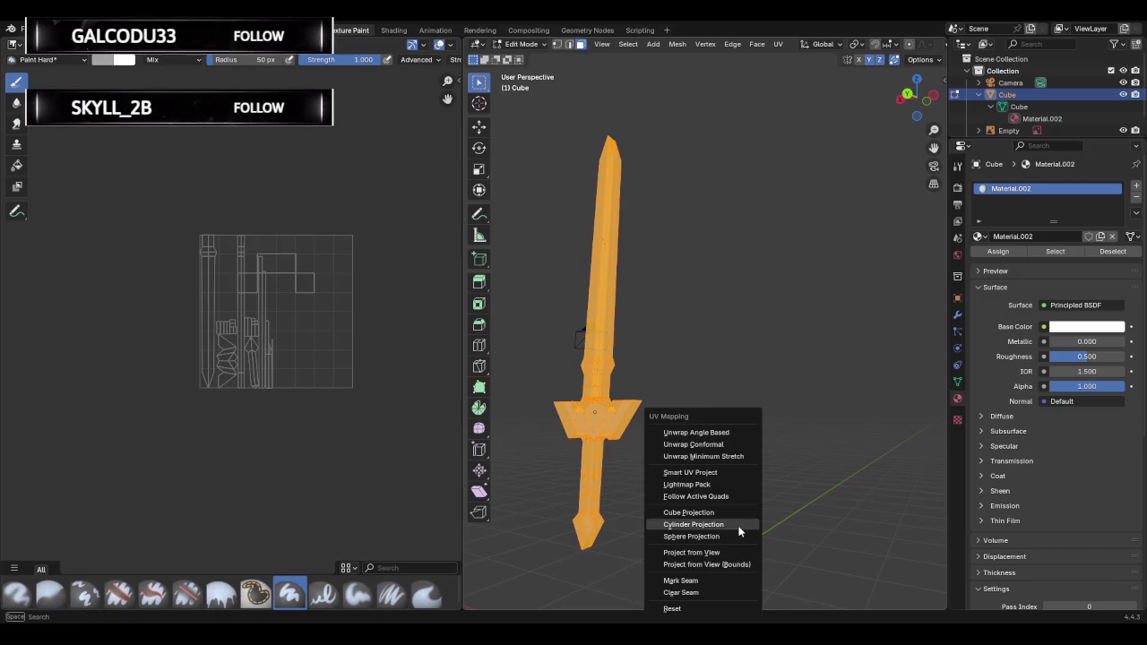
{"action": "left_click", "coordinate": [708, 475]}
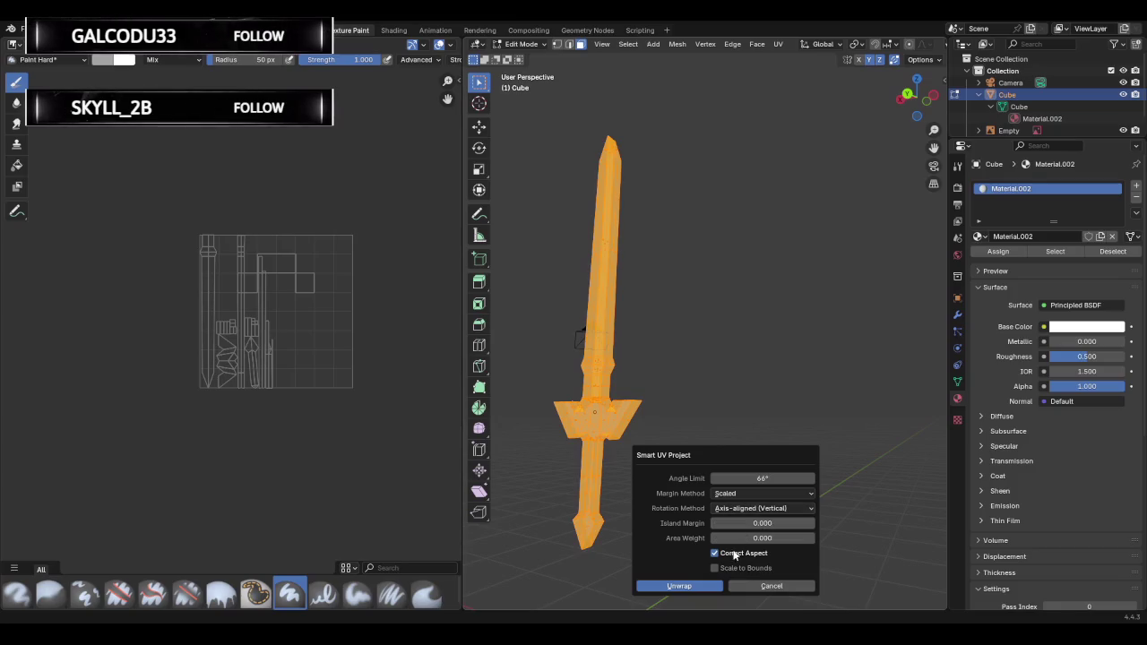
{"action": "left_click", "coordinate": [699, 587]}
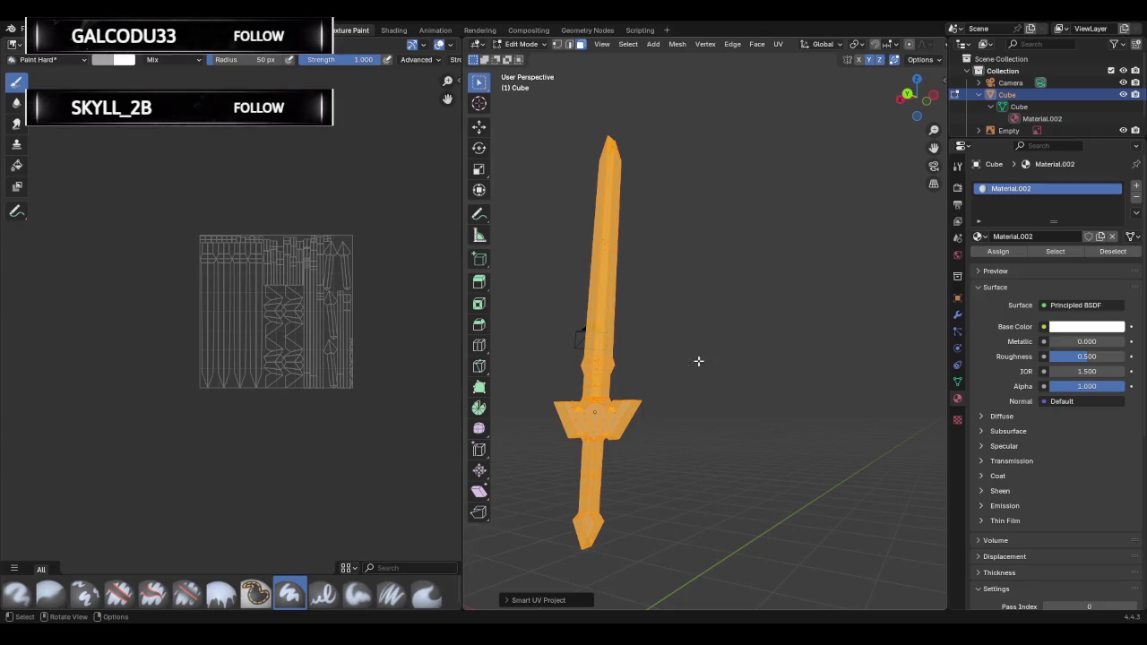
{"action": "key", "text": "ctrl+Tab"}
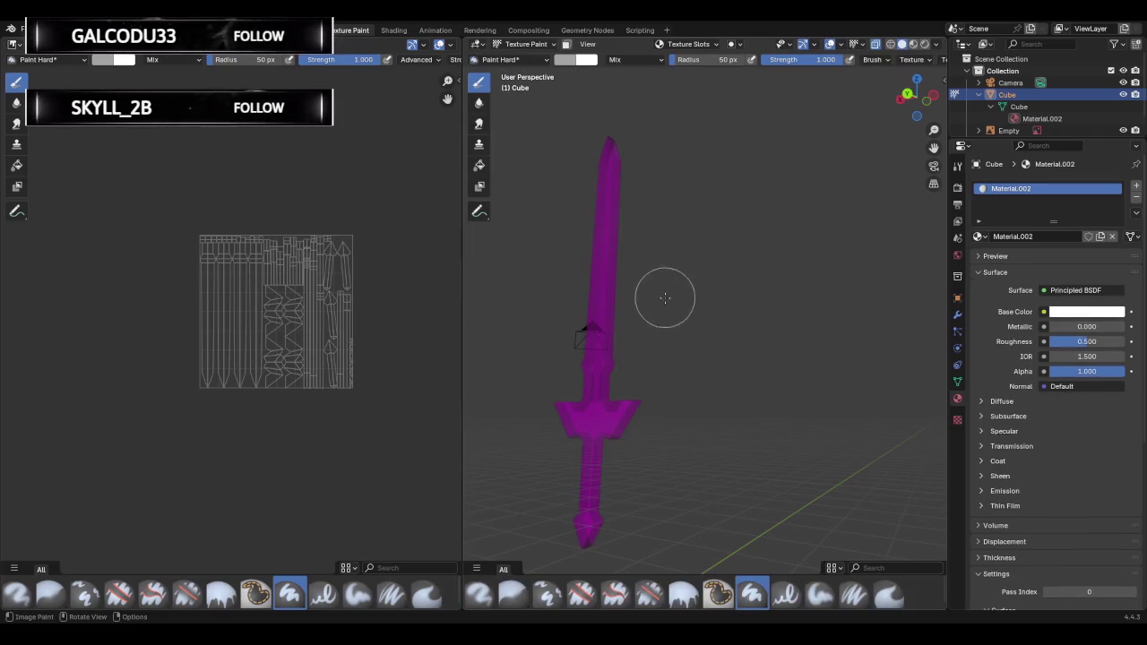
Add a blank white 1024 px Base Color paint slot to the sword.
{"action": "left_click", "coordinate": [688, 44]}
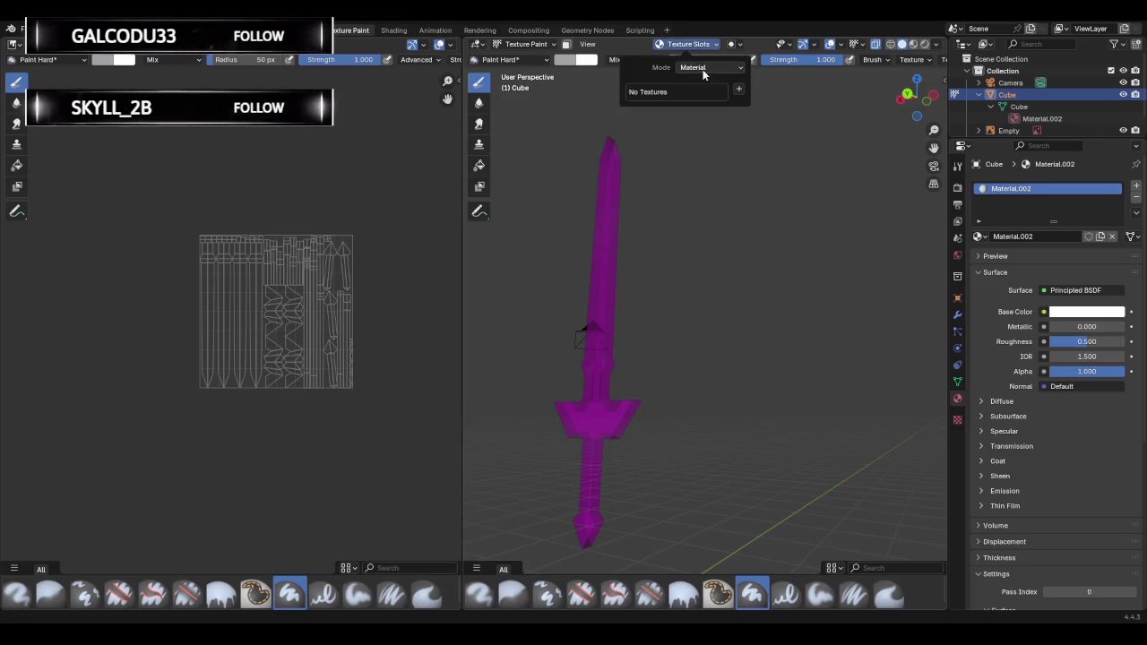
{"action": "left_click", "coordinate": [738, 88]}
{"action": "left_click", "coordinate": [769, 102]}
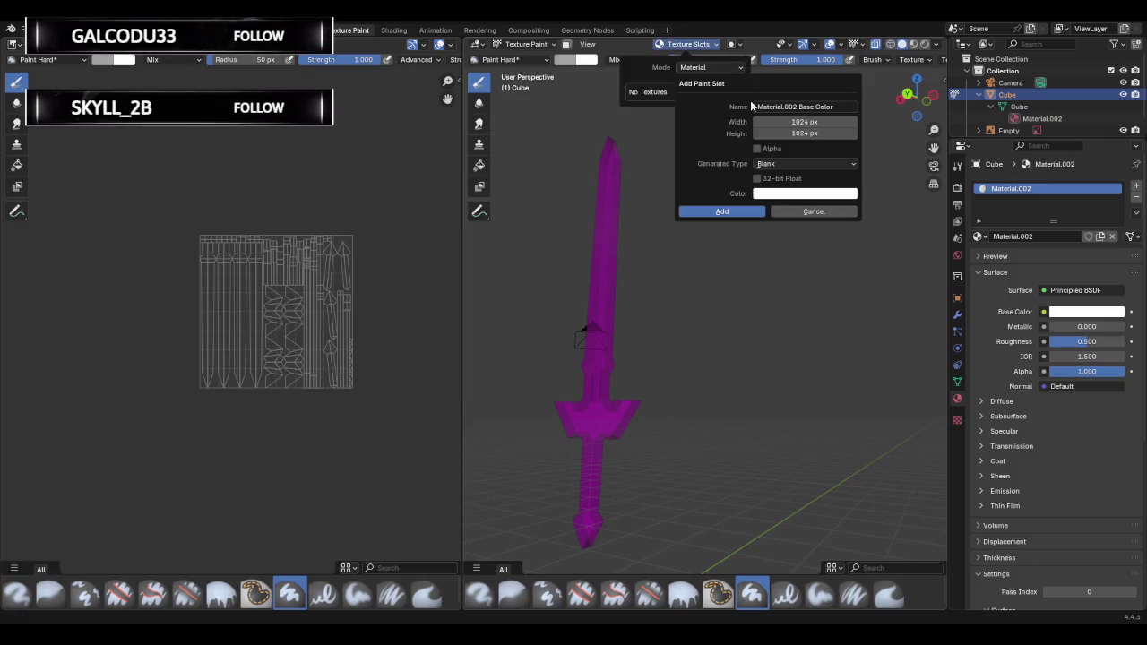
{"action": "left_click", "coordinate": [730, 211]}
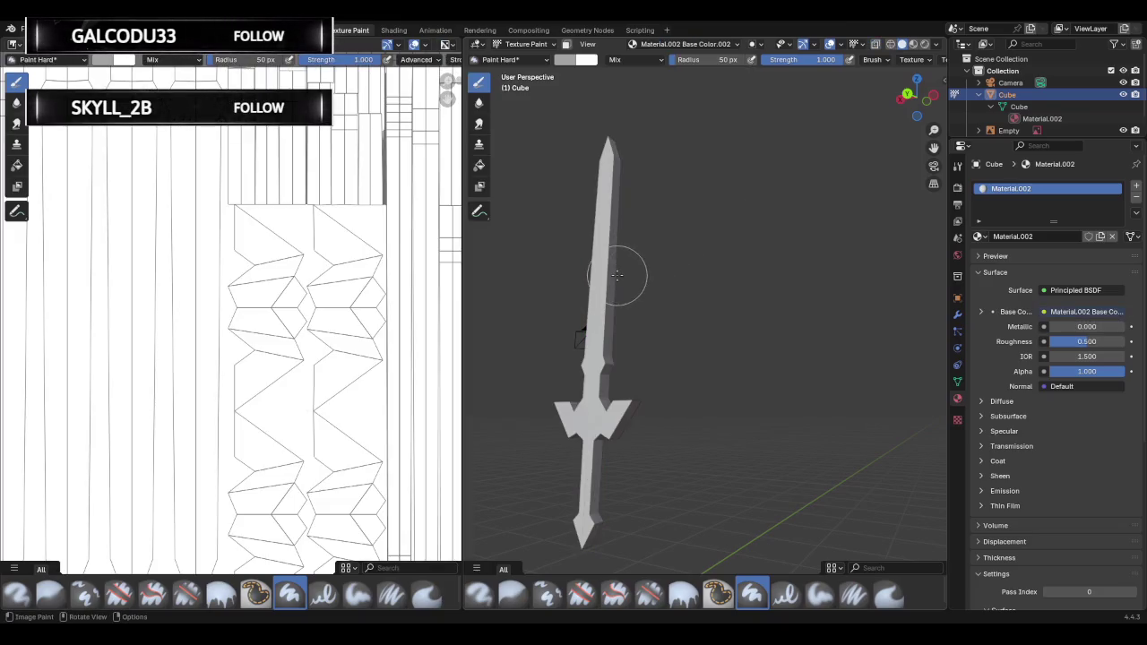
Orbit toward the sword guard and set the paint colour to purple.
{"action": "middle_click_drag", "start_coordinate": [601, 246], "coordinate": [547, 250]}
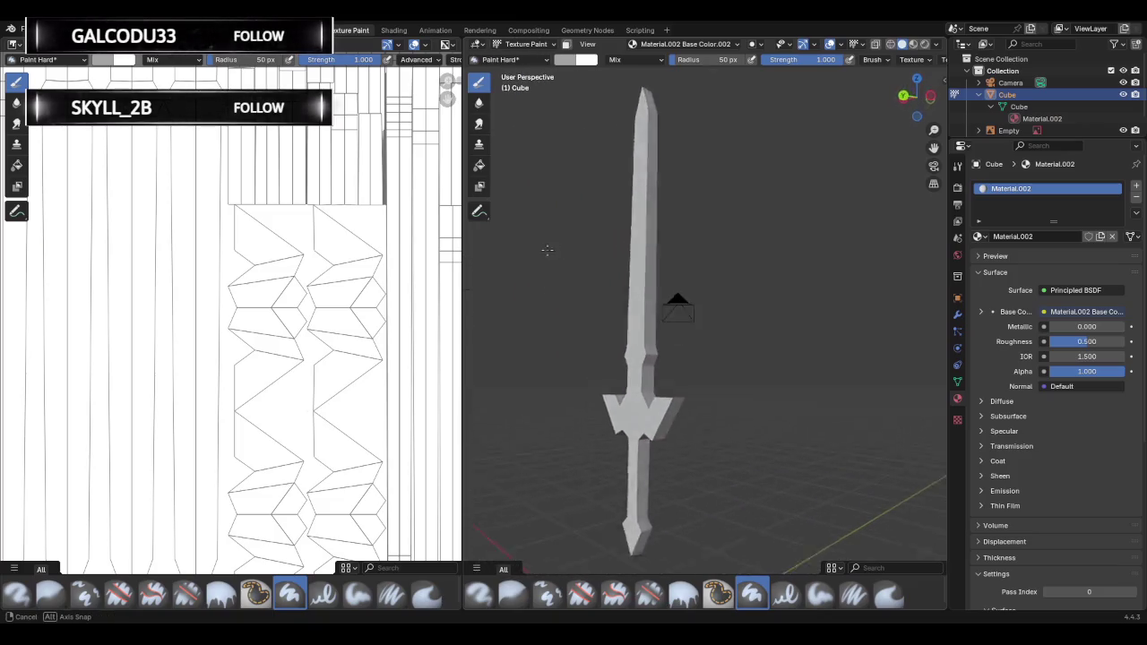
{"action": "middle_click_drag", "start_coordinate": [547, 251], "coordinate": [682, 351]}
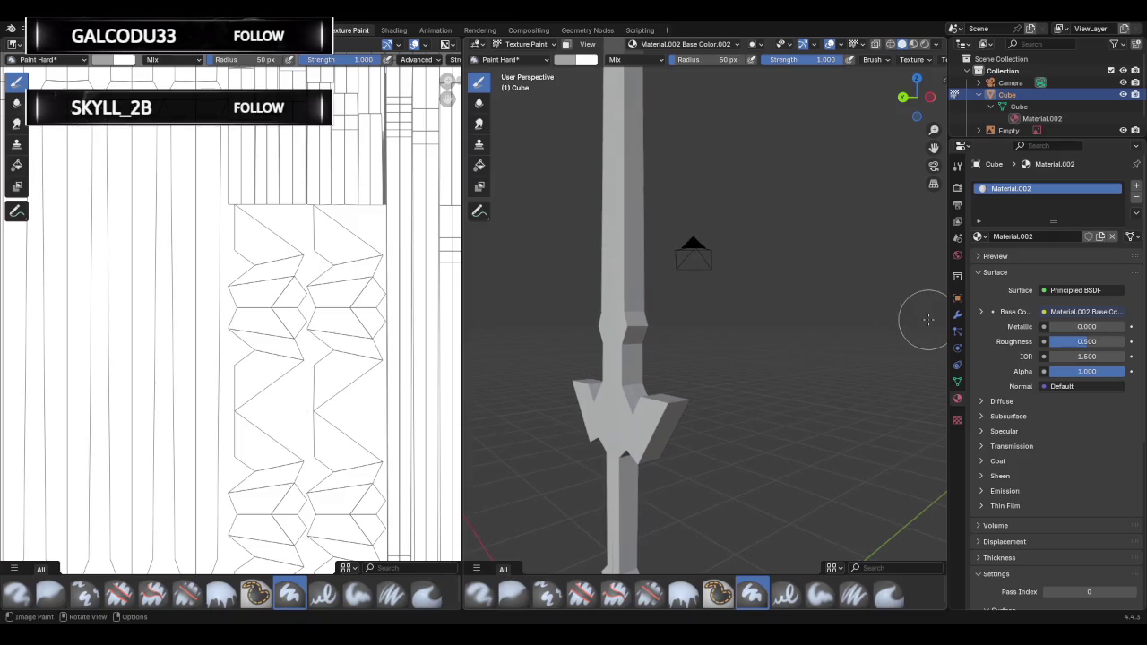
{"action": "left_click", "coordinate": [957, 166]}
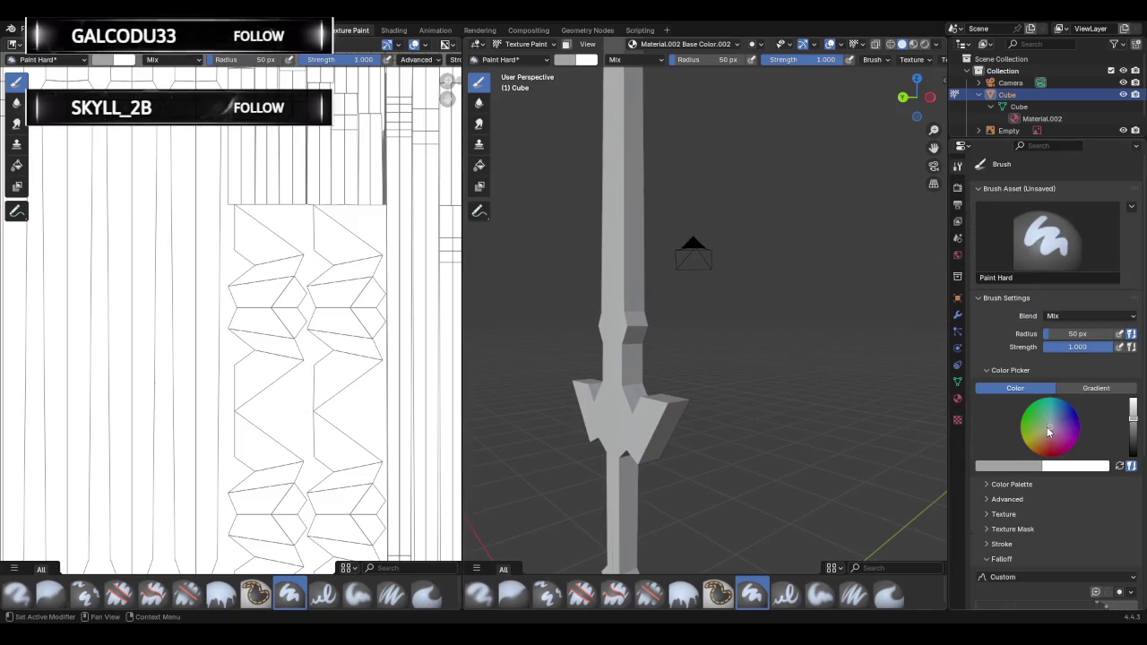
{"action": "left_click_drag", "start_coordinate": [1049, 433], "coordinate": [1066, 430]}
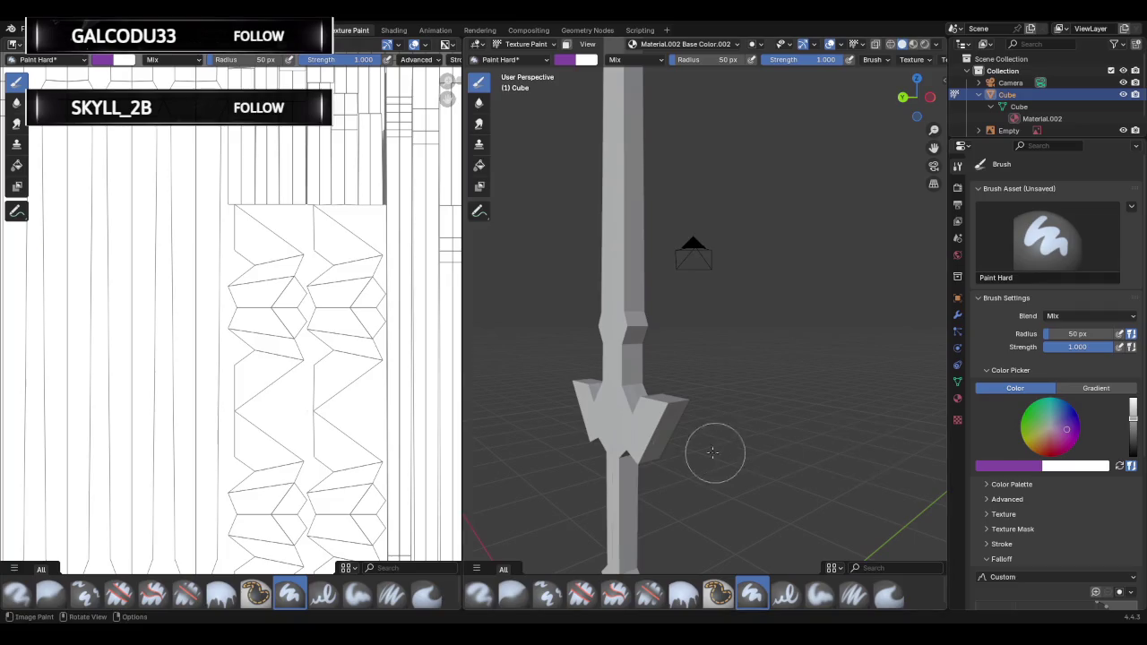
Shrink the brush radius to 38 px and paint purple test strokes on the guard.
{"action": "left_click", "coordinate": [650, 436]}
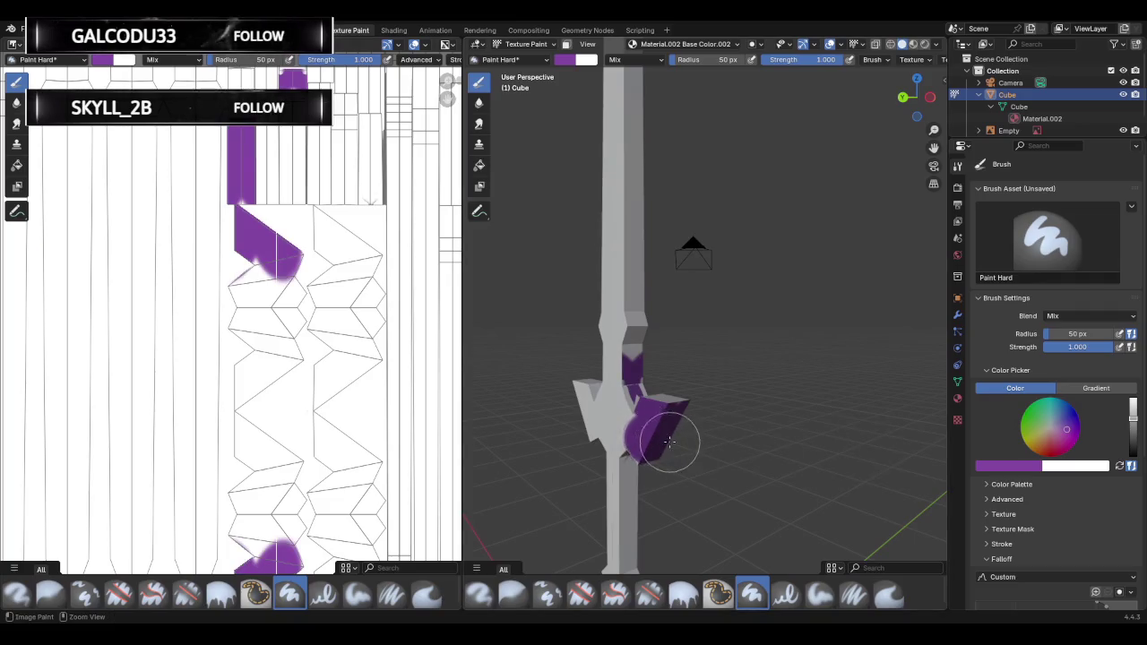
{"action": "key", "text": "ctrl+z"}
{"action": "middle_click_drag", "start_coordinate": [670, 441], "coordinate": [753, 87]}
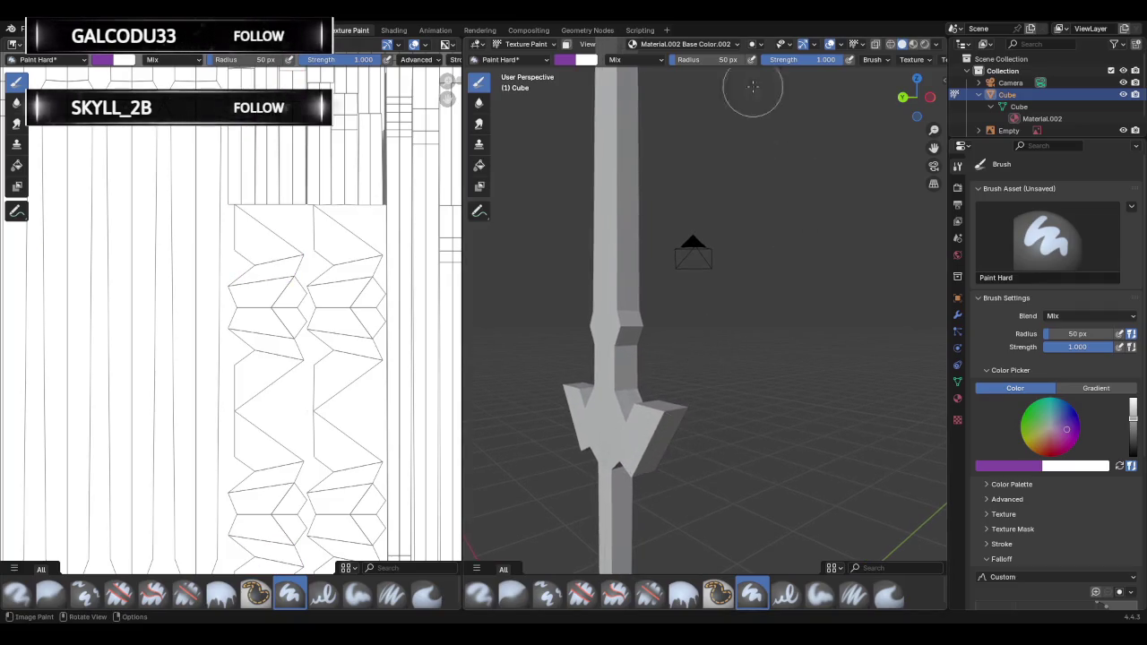
{"action": "left_click_drag", "start_coordinate": [717, 59], "coordinate": [708, 59]}
{"action": "left_click", "coordinate": [612, 433]}
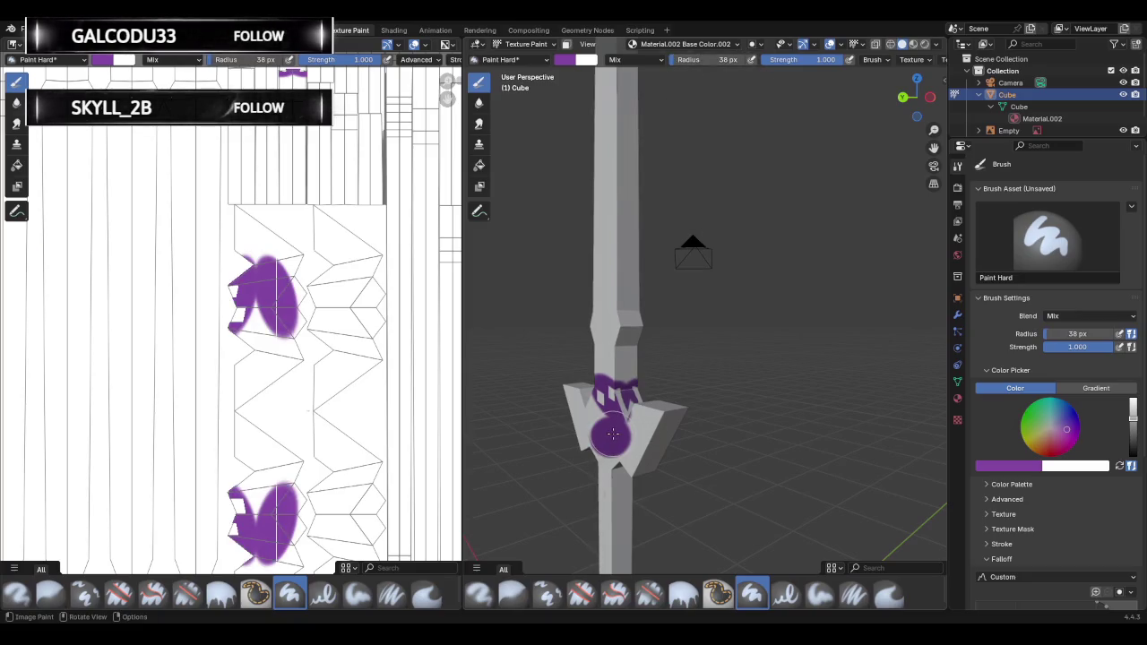
{"action": "mouse_move", "coordinate": [612, 434]}
{"action": "left_mouse_down"}
{"action": "mouse_move", "coordinate": [668, 416]}
{"action": "mouse_move", "coordinate": [641, 454]}
{"action": "mouse_move", "coordinate": [614, 451]}
{"action": "mouse_move", "coordinate": [614, 404]}
{"action": "mouse_move", "coordinate": [625, 410]}
{"action": "left_mouse_up"}
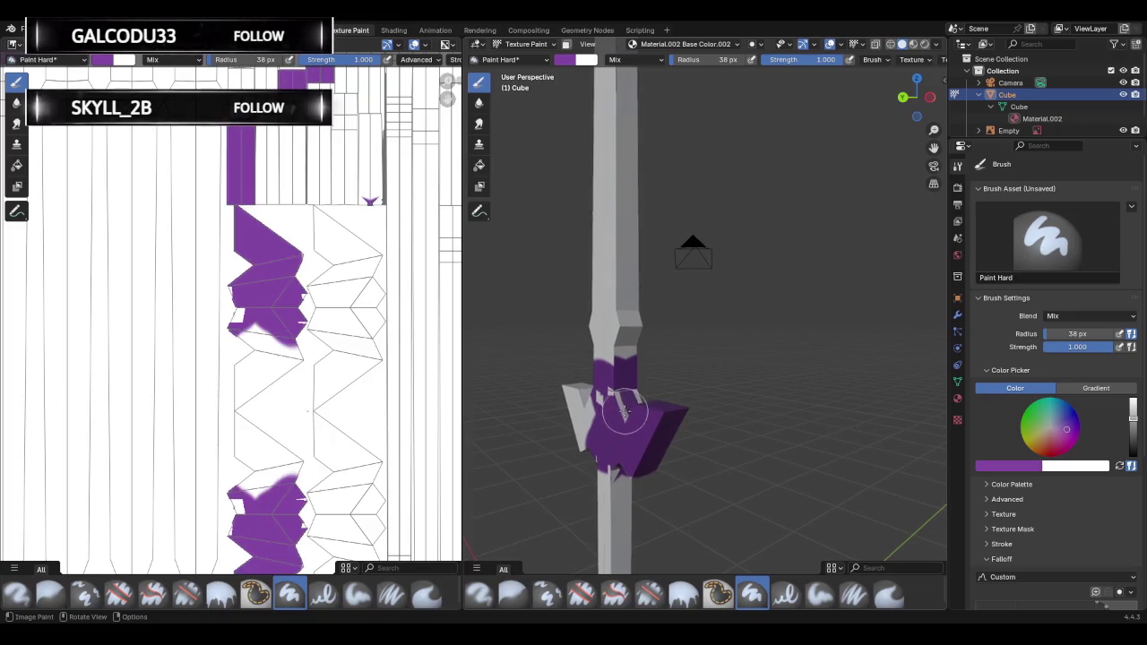
Orbit, paint more purple on the guard, then undo the trial strokes.
{"action": "mouse_move", "coordinate": [626, 410]}
{"action": "middle_mouse_down"}
{"action": "mouse_move", "coordinate": [602, 410]}
{"action": "mouse_move", "coordinate": [635, 378]}
{"action": "middle_mouse_up"}
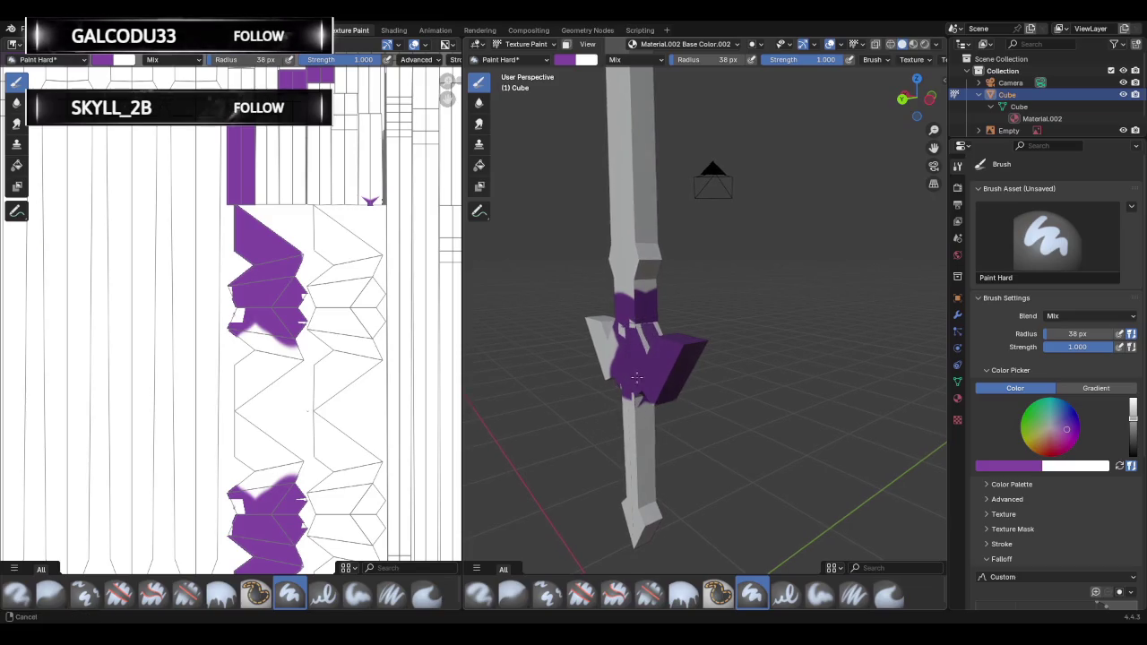
{"action": "mouse_move", "coordinate": [634, 378]}
{"action": "middle_mouse_down"}
{"action": "mouse_move", "coordinate": [694, 486]}
{"action": "mouse_move", "coordinate": [664, 97]}
{"action": "middle_mouse_up"}
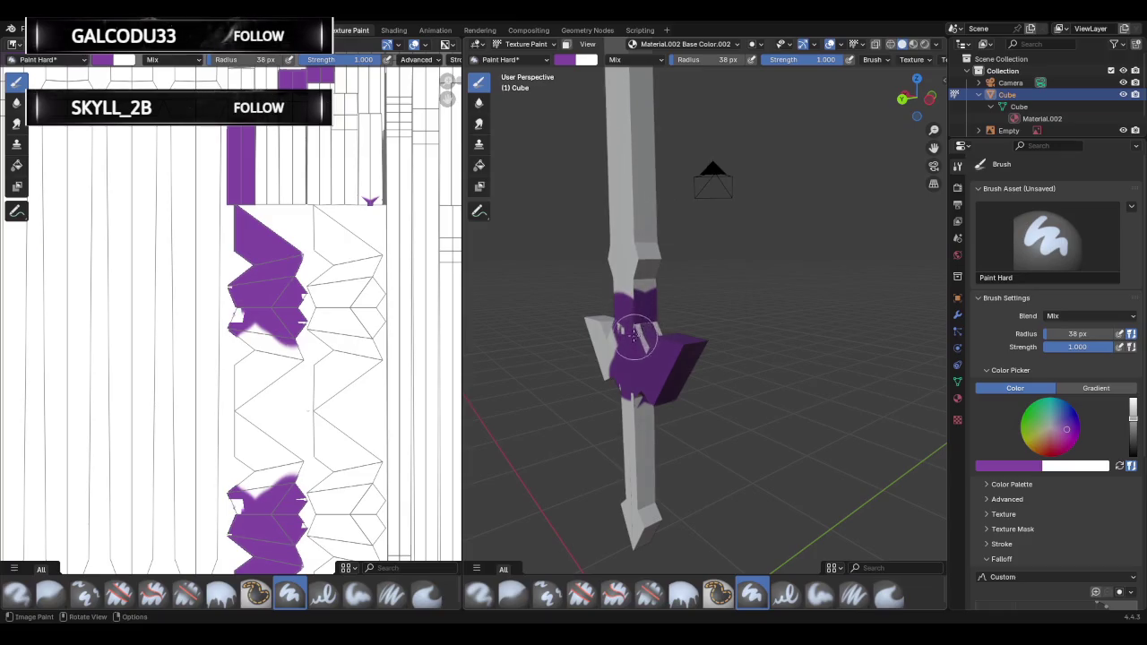
{"action": "mouse_move", "coordinate": [633, 334]}
{"action": "left_mouse_down"}
{"action": "mouse_move", "coordinate": [622, 391]}
{"action": "mouse_move", "coordinate": [637, 525]}
{"action": "mouse_move", "coordinate": [645, 505]}
{"action": "mouse_move", "coordinate": [615, 455]}
{"action": "left_mouse_up"}
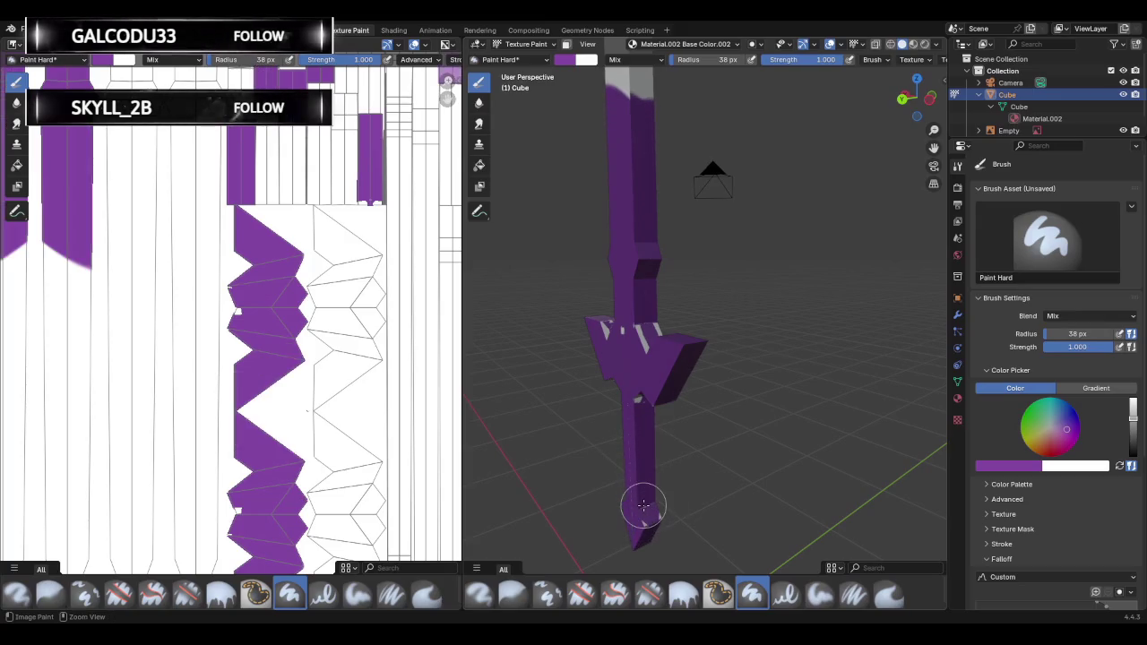
{"action": "key", "text": "ctrl+z"}
{"action": "key", "text": "ctrl+z"}
{"action": "key", "text": "ctrl+z"}
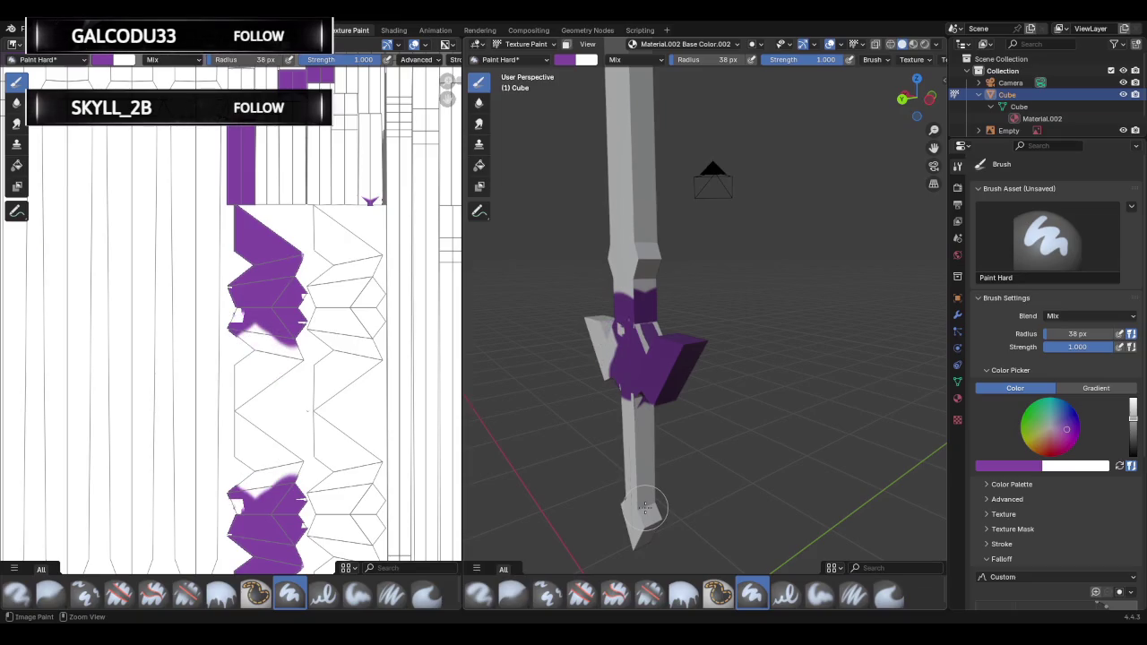
{"action": "key", "text": "ctrl+z"}
{"action": "key", "text": "ctrl+z"}
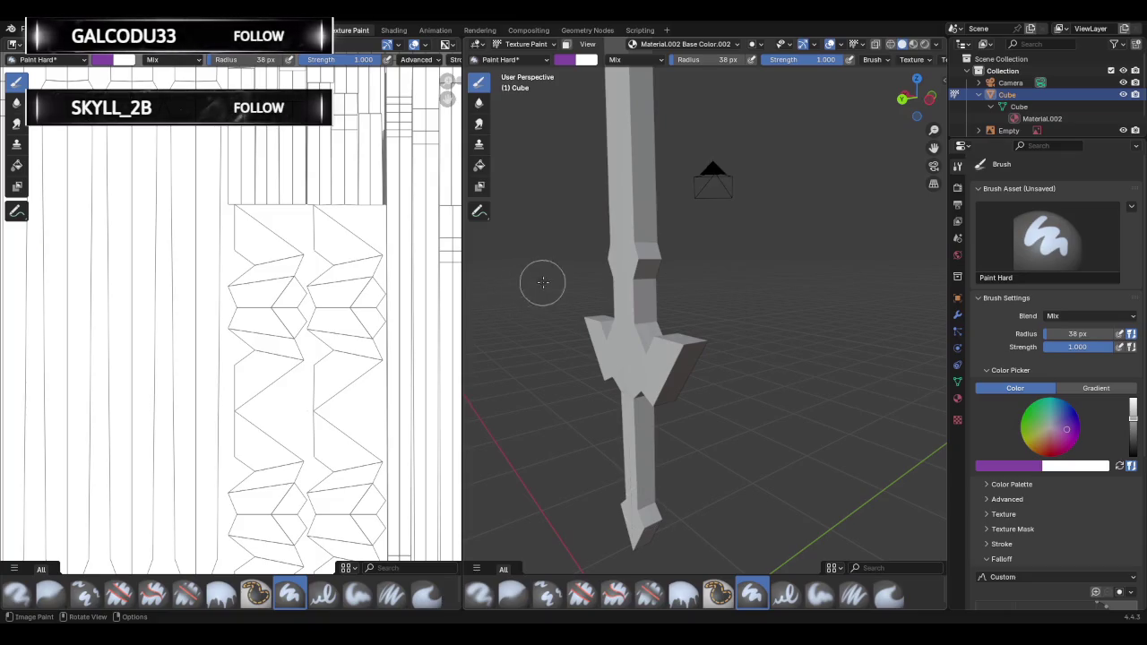
Paint a long purple stroke over the crossguard's area in the Image Editor texture.
{"action": "middle_click_drag", "start_coordinate": [610, 399], "coordinate": [589, 391]}
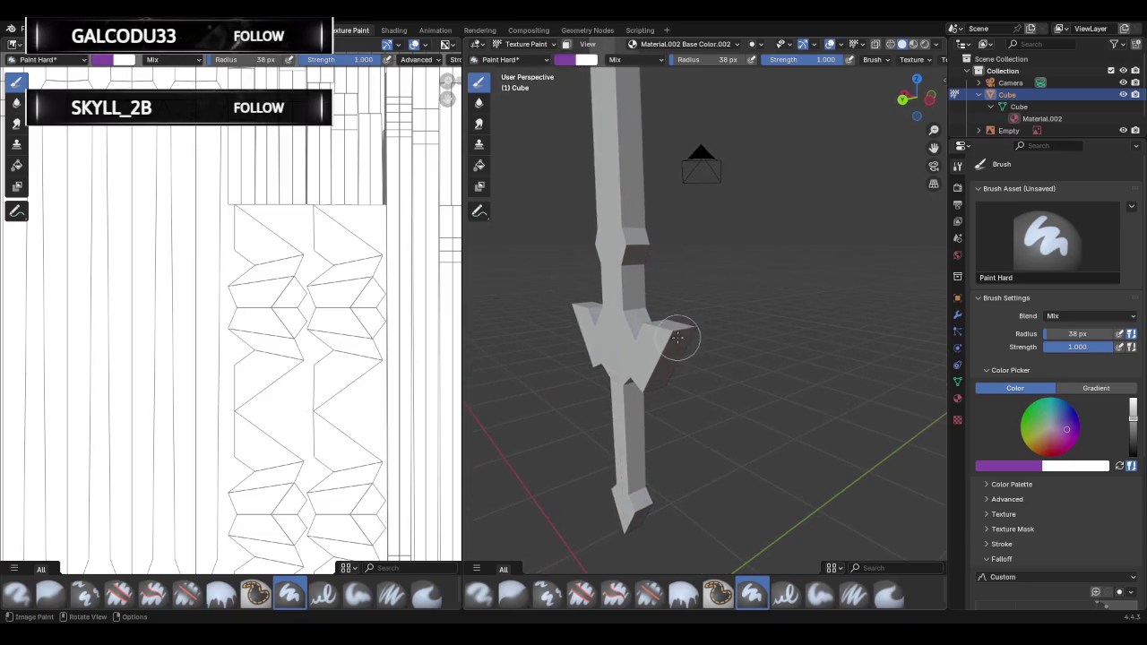
{"action": "left_click", "coordinate": [618, 351]}
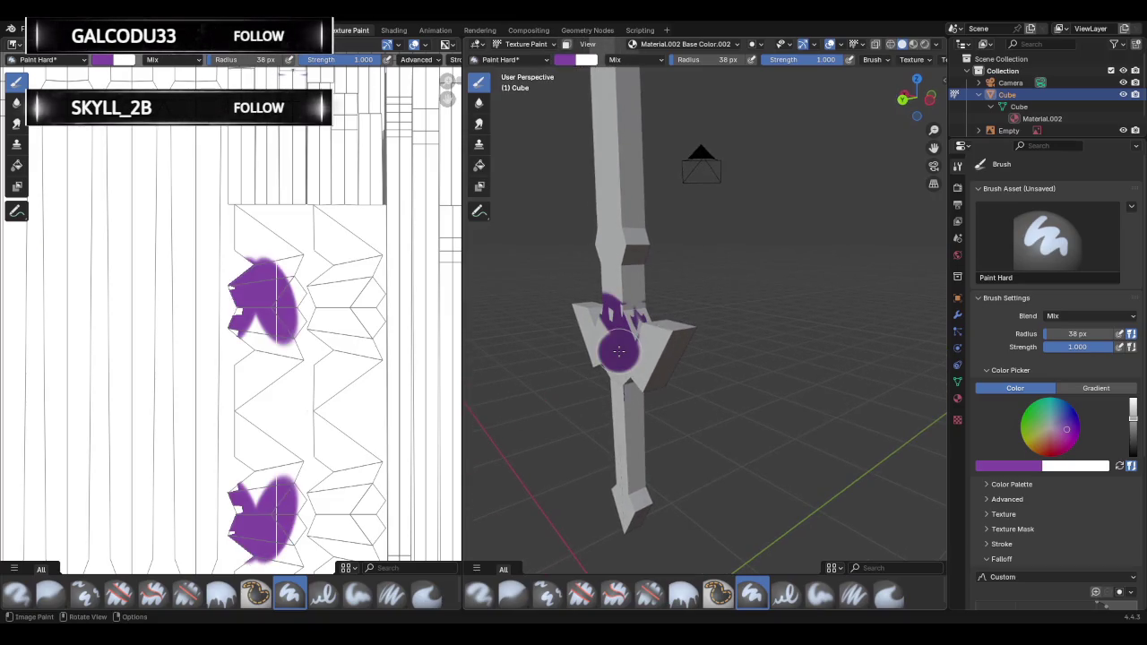
{"action": "key", "text": "ctrl+z"}
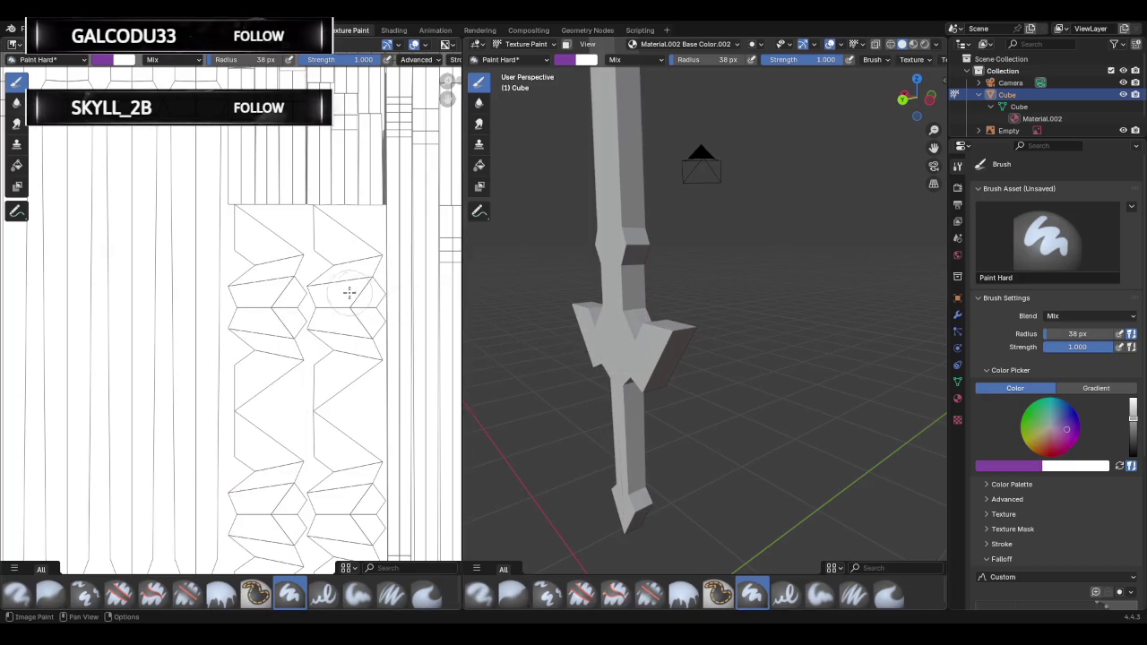
{"action": "left_click_drag", "start_coordinate": [334, 237], "coordinate": [345, 262]}
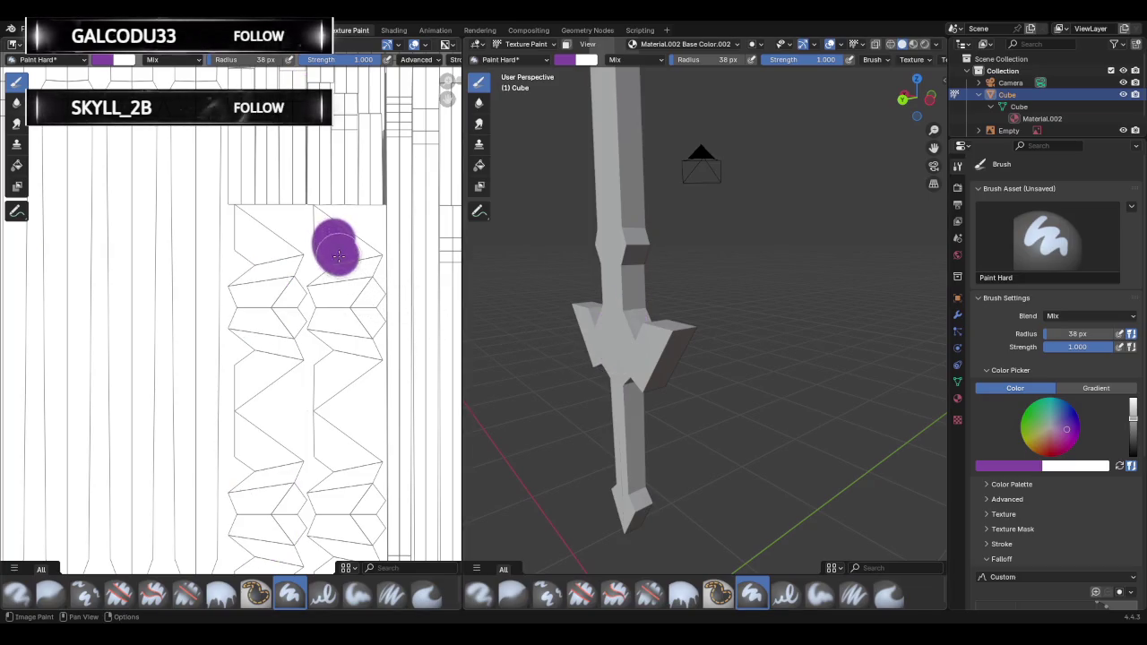
{"action": "left_click_drag", "start_coordinate": [281, 291], "coordinate": [278, 517]}
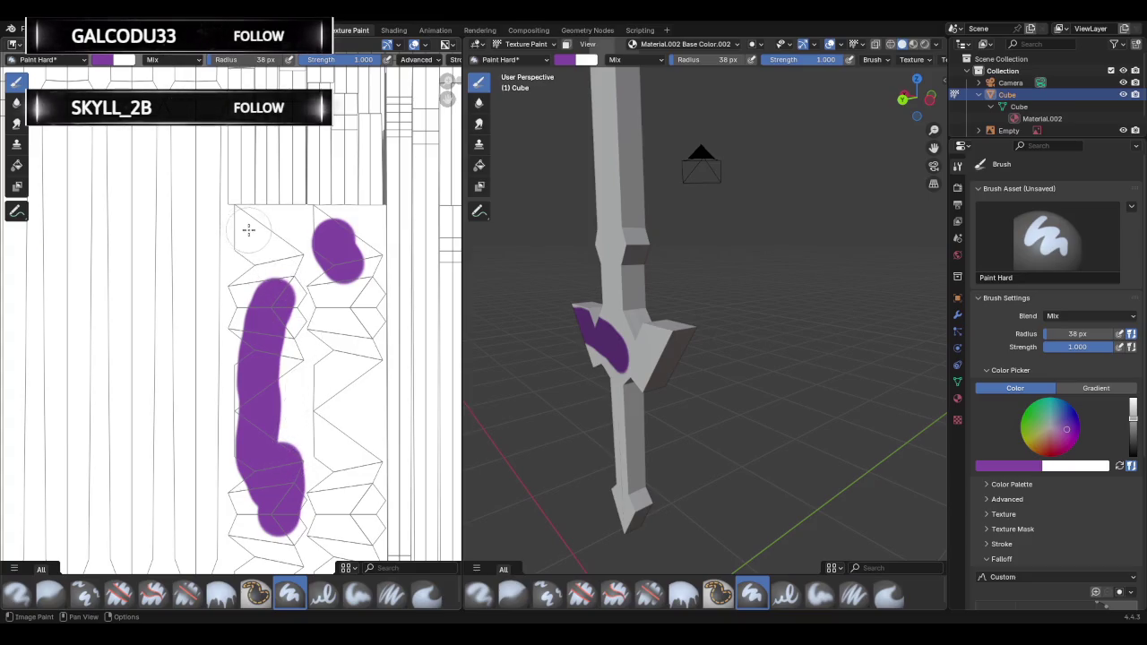
Fill the remaining white gaps so the crossguard's texture area is solid purple.
{"action": "mouse_move", "coordinate": [249, 226]}
{"action": "left_mouse_down"}
{"action": "mouse_move", "coordinate": [291, 260]}
{"action": "mouse_move", "coordinate": [278, 296]}
{"action": "mouse_move", "coordinate": [285, 340]}
{"action": "mouse_move", "coordinate": [295, 289]}
{"action": "mouse_move", "coordinate": [255, 259]}
{"action": "mouse_move", "coordinate": [242, 410]}
{"action": "mouse_move", "coordinate": [278, 358]}
{"action": "mouse_move", "coordinate": [269, 399]}
{"action": "left_mouse_up"}
{"action": "mouse_move", "coordinate": [245, 439]}
{"action": "left_mouse_down"}
{"action": "mouse_move", "coordinate": [251, 511]}
{"action": "mouse_move", "coordinate": [244, 502]}
{"action": "mouse_move", "coordinate": [299, 411]}
{"action": "left_mouse_up"}
{"action": "middle_click_drag", "start_coordinate": [300, 410], "coordinate": [315, 309]}
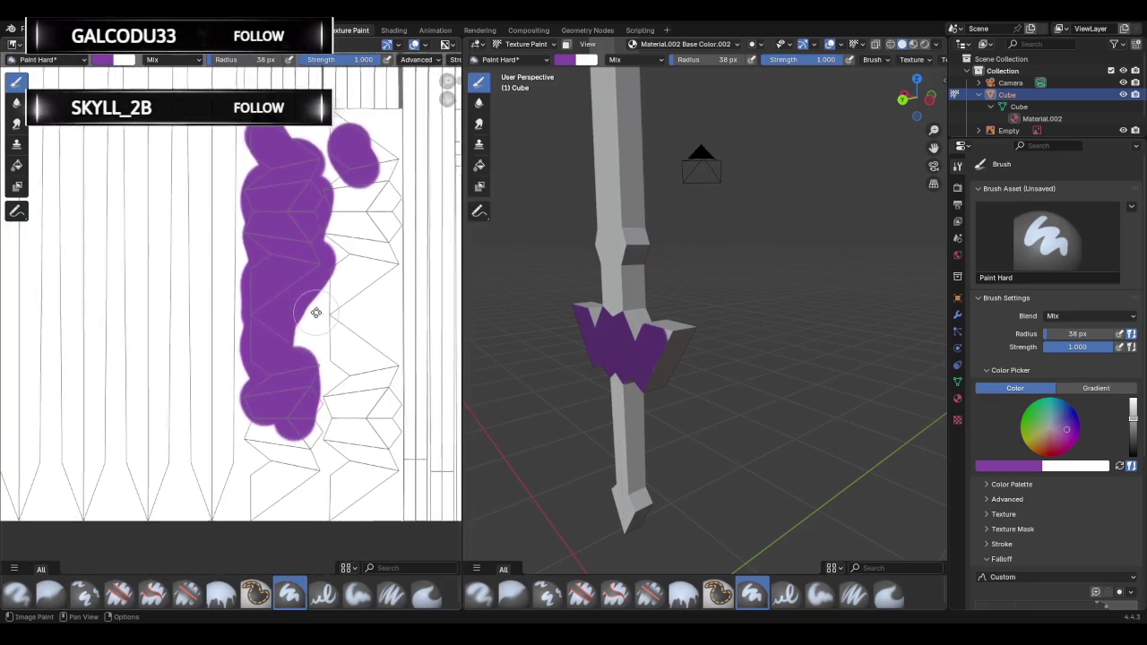
{"action": "mouse_move", "coordinate": [274, 408]}
{"action": "left_mouse_down"}
{"action": "mouse_move", "coordinate": [264, 408]}
{"action": "mouse_move", "coordinate": [300, 408]}
{"action": "mouse_move", "coordinate": [260, 480]}
{"action": "mouse_move", "coordinate": [310, 430]}
{"action": "mouse_move", "coordinate": [328, 492]}
{"action": "mouse_move", "coordinate": [358, 443]}
{"action": "mouse_move", "coordinate": [384, 438]}
{"action": "mouse_move", "coordinate": [333, 389]}
{"action": "mouse_move", "coordinate": [368, 412]}
{"action": "mouse_move", "coordinate": [383, 402]}
{"action": "mouse_move", "coordinate": [361, 360]}
{"action": "mouse_move", "coordinate": [377, 354]}
{"action": "mouse_move", "coordinate": [354, 327]}
{"action": "mouse_move", "coordinate": [347, 256]}
{"action": "mouse_move", "coordinate": [381, 234]}
{"action": "mouse_move", "coordinate": [378, 141]}
{"action": "left_mouse_up"}
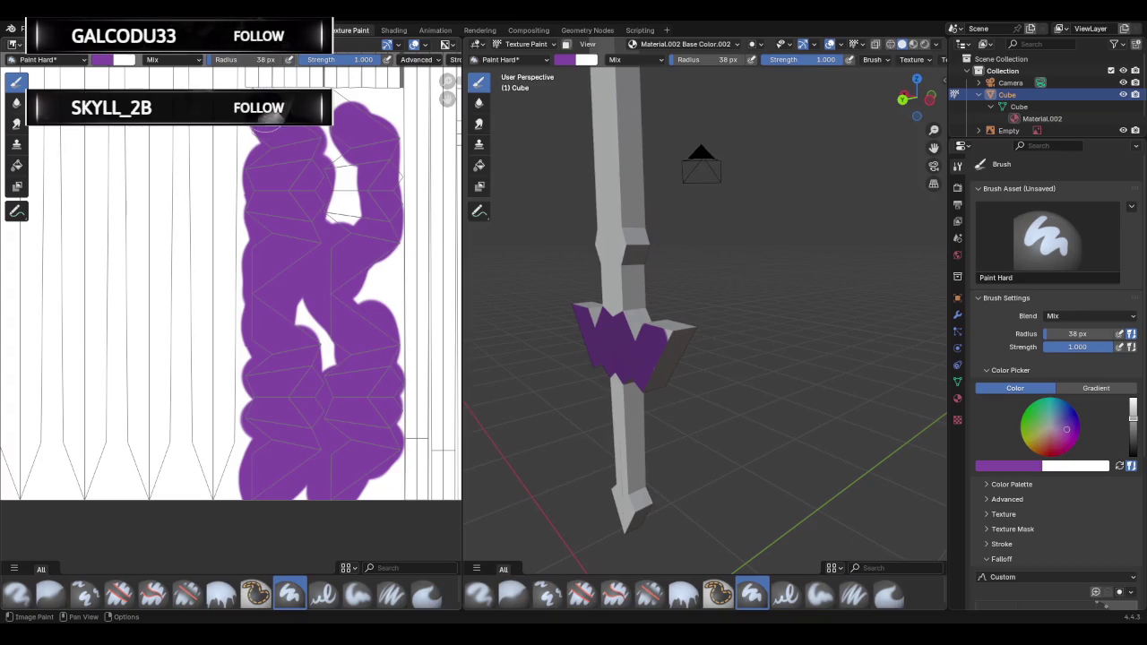
{"action": "mouse_move", "coordinate": [318, 125]}
{"action": "left_mouse_down"}
{"action": "mouse_move", "coordinate": [350, 112]}
{"action": "mouse_move", "coordinate": [341, 224]}
{"action": "mouse_move", "coordinate": [363, 170]}
{"action": "left_mouse_up"}
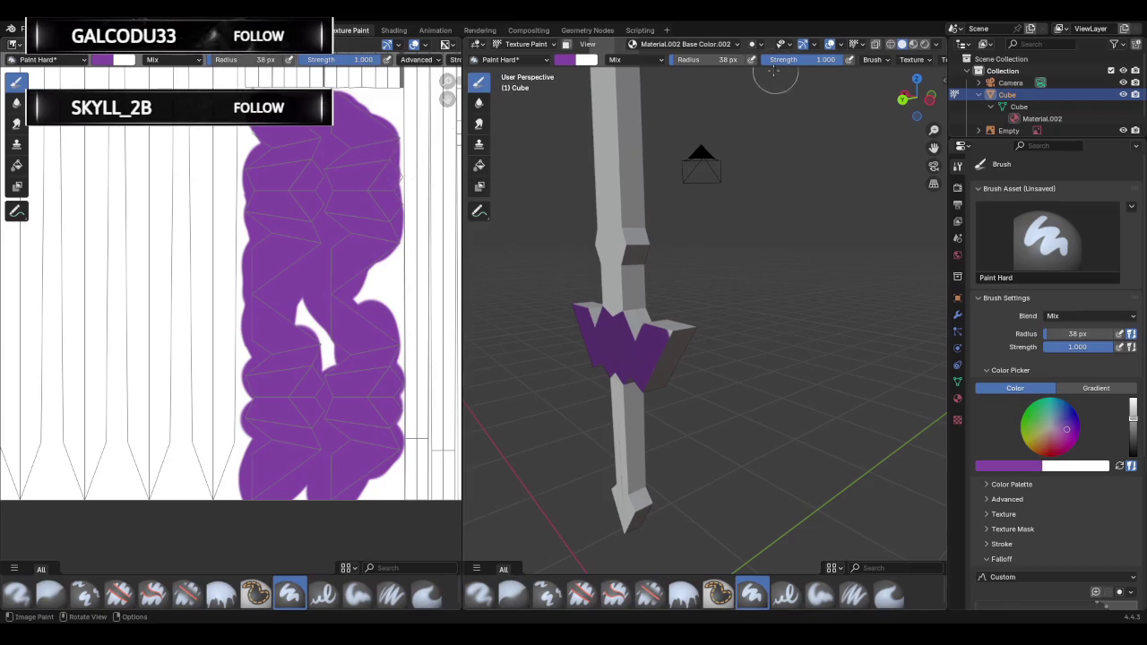
{"action": "scroll", "coordinate": [384, 172], "scroll_direction": "up", "scroll_amount": 2}
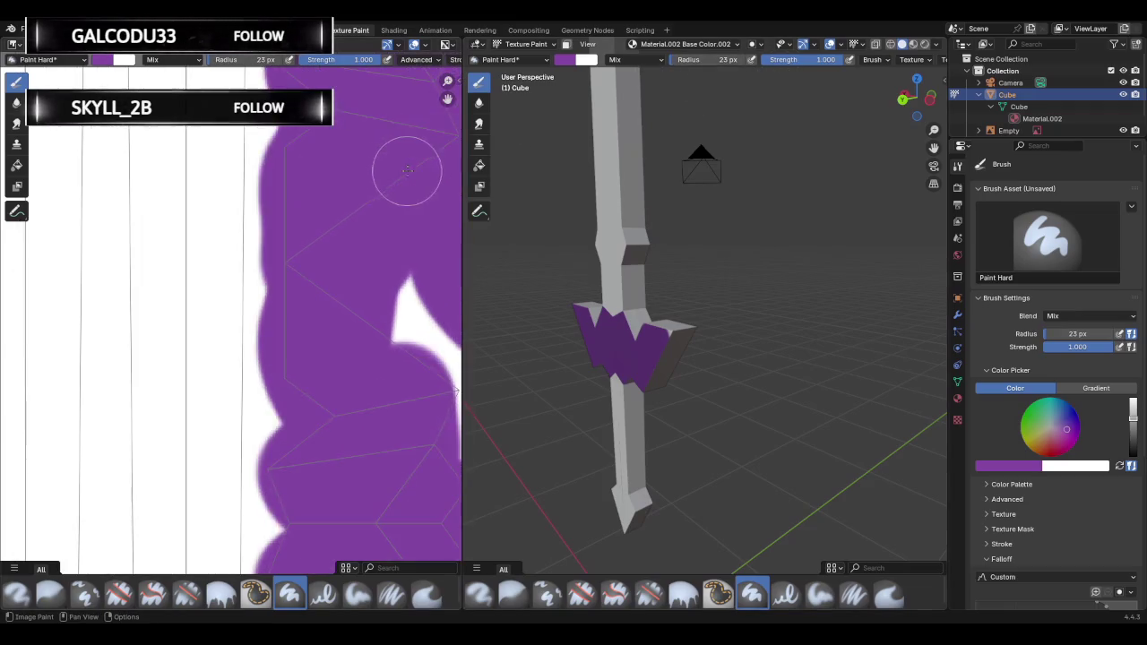
Fill the white notch and gaps along the purple blob's right edge.
{"action": "scroll", "coordinate": [405, 174], "scroll_direction": "down", "scroll_amount": 2}
{"action": "scroll", "coordinate": [402, 179], "scroll_direction": "up", "scroll_amount": 1}
{"action": "scroll", "coordinate": [264, 331], "scroll_direction": "down", "scroll_amount": 2}
{"action": "scroll", "coordinate": [338, 287], "scroll_direction": "up", "scroll_amount": 3}
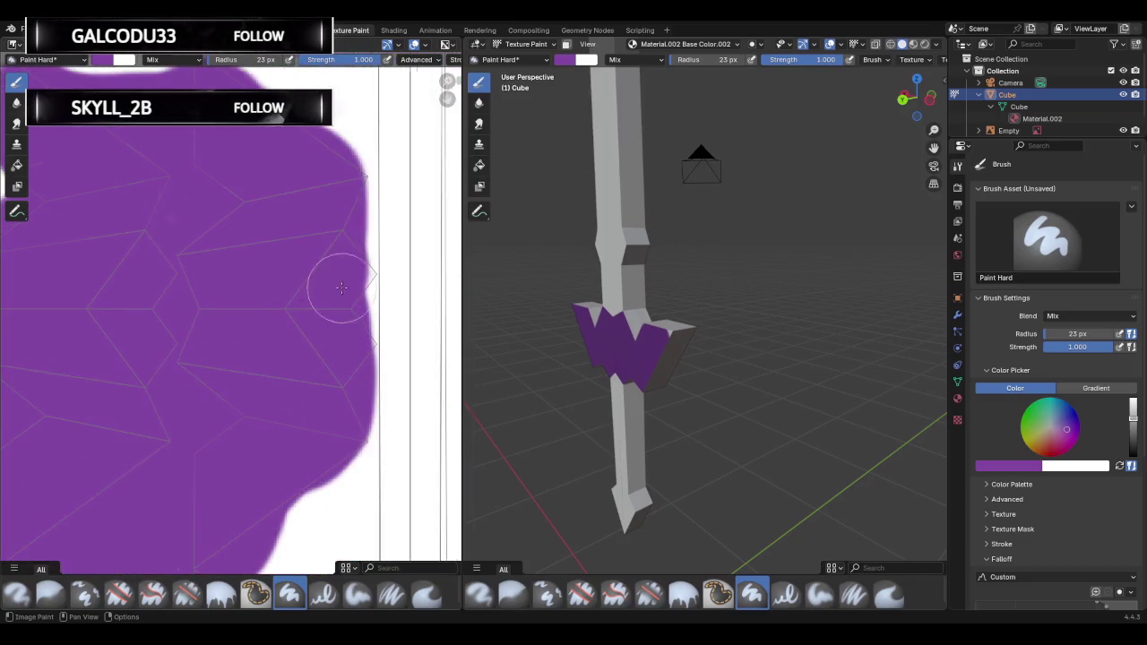
{"action": "left_click_drag", "start_coordinate": [338, 264], "coordinate": [345, 269]}
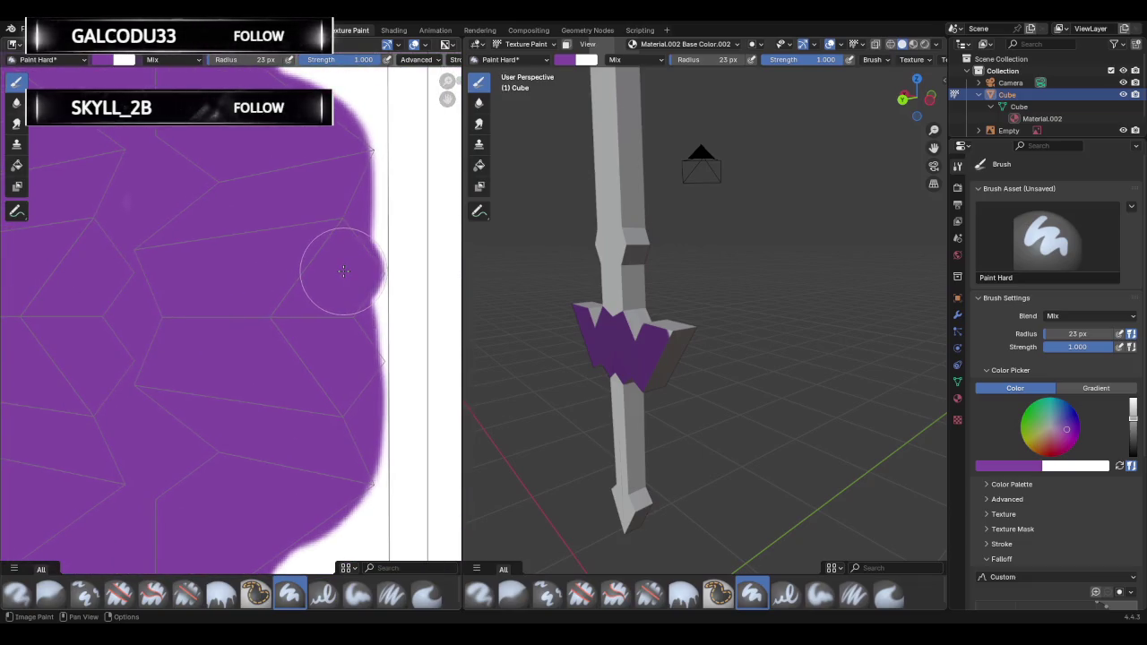
{"action": "left_click_drag", "start_coordinate": [336, 345], "coordinate": [345, 358]}
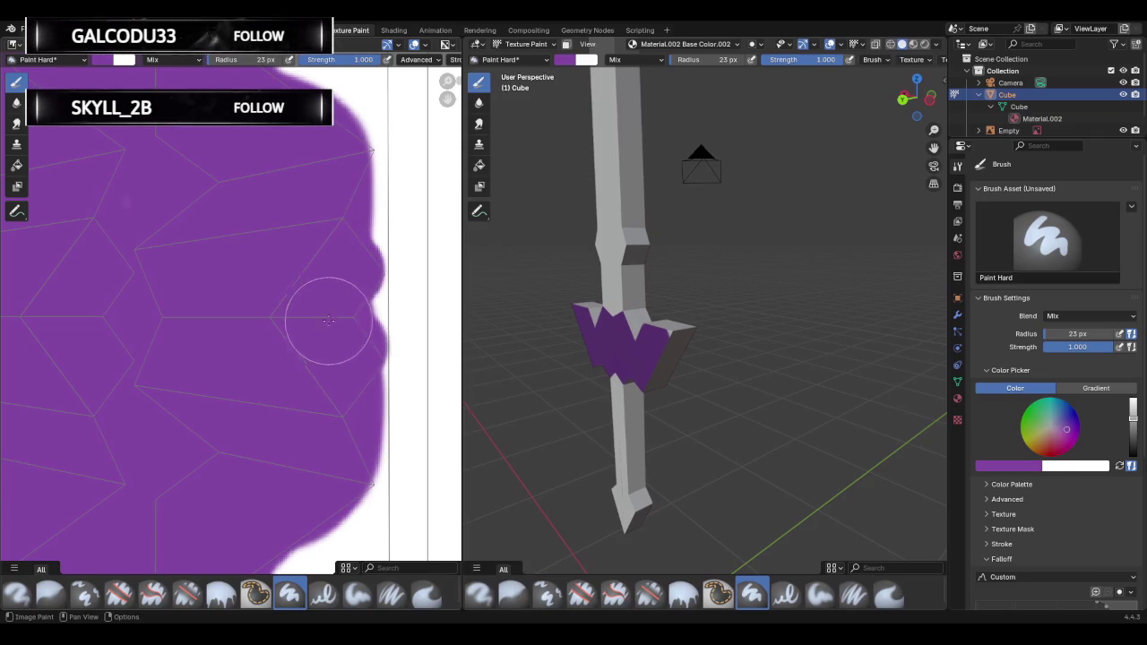
Move to the area above the blob and dab a small purple spot there.
{"action": "middle_click_drag", "start_coordinate": [320, 309], "coordinate": [224, 226]}
{"action": "scroll", "coordinate": [313, 358], "scroll_direction": "down", "scroll_amount": 2}
{"action": "scroll", "coordinate": [281, 230], "scroll_direction": "up", "scroll_amount": 3}
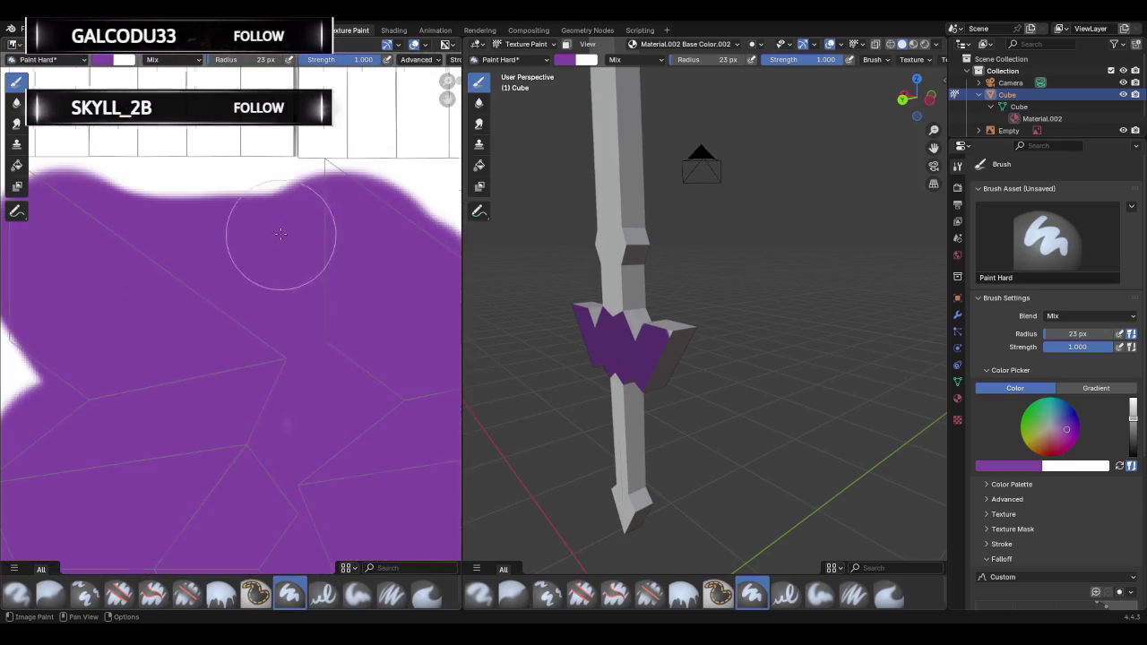
{"action": "scroll", "coordinate": [313, 206], "scroll_direction": "up", "scroll_amount": 2}
{"action": "scroll", "coordinate": [311, 253], "scroll_direction": "up", "scroll_amount": 2}
{"action": "middle_click_drag", "start_coordinate": [312, 252], "coordinate": [304, 324]}
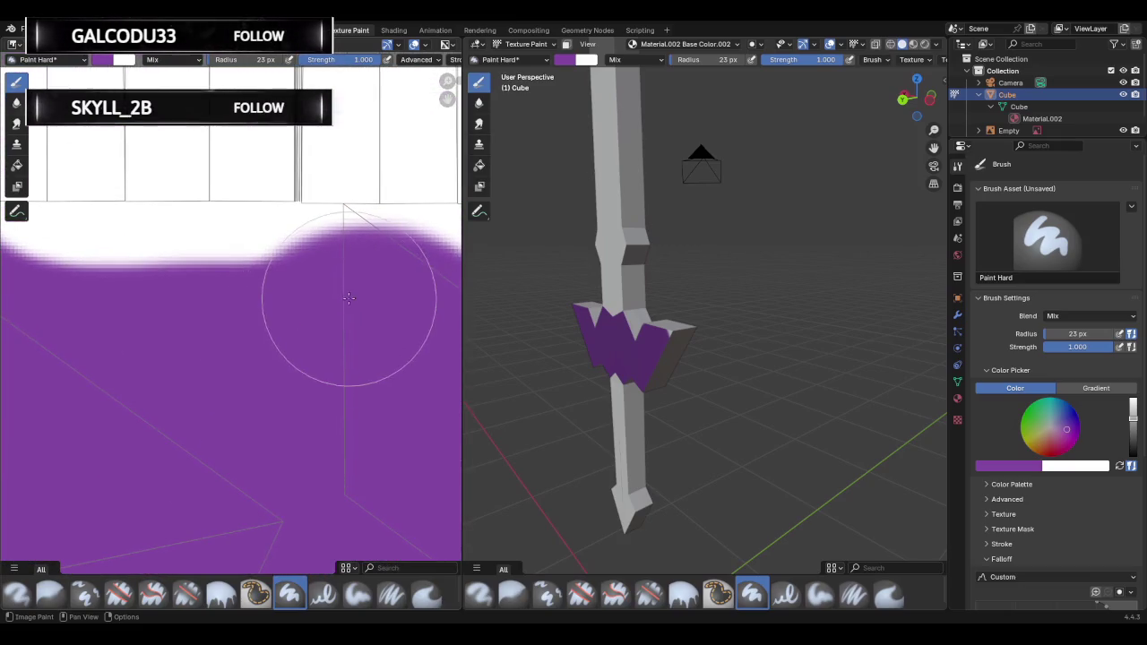
{"action": "scroll", "coordinate": [345, 299], "scroll_direction": "down", "scroll_amount": 3}
{"action": "scroll", "coordinate": [332, 274], "scroll_direction": "down", "scroll_amount": 3}
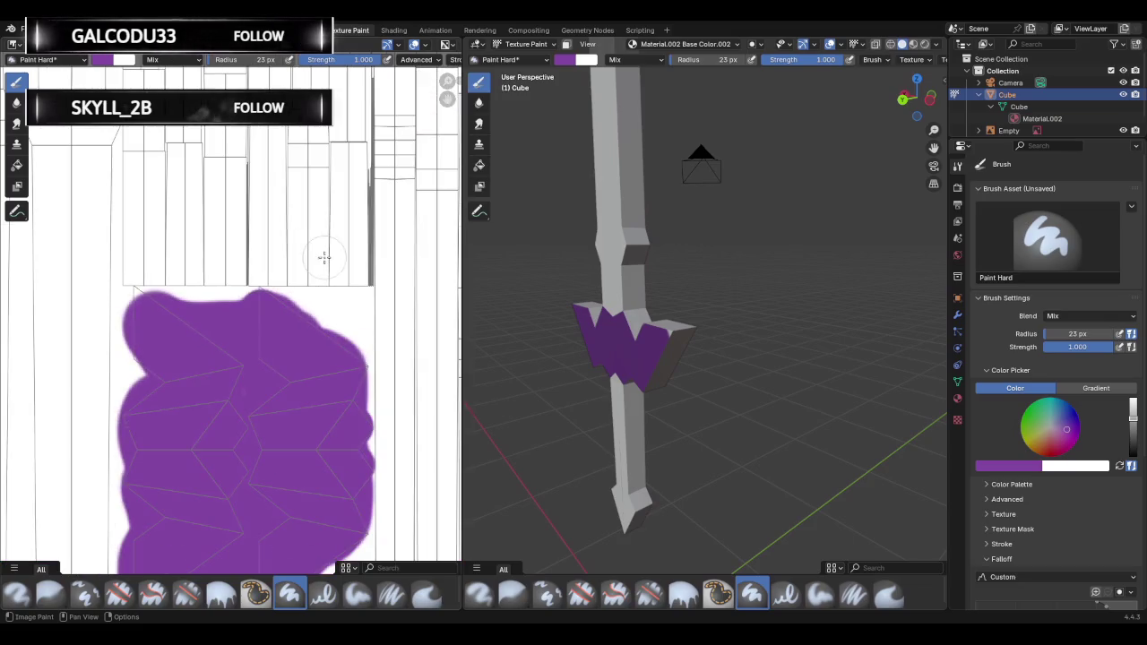
{"action": "left_click_drag", "start_coordinate": [295, 252], "coordinate": [308, 231]}
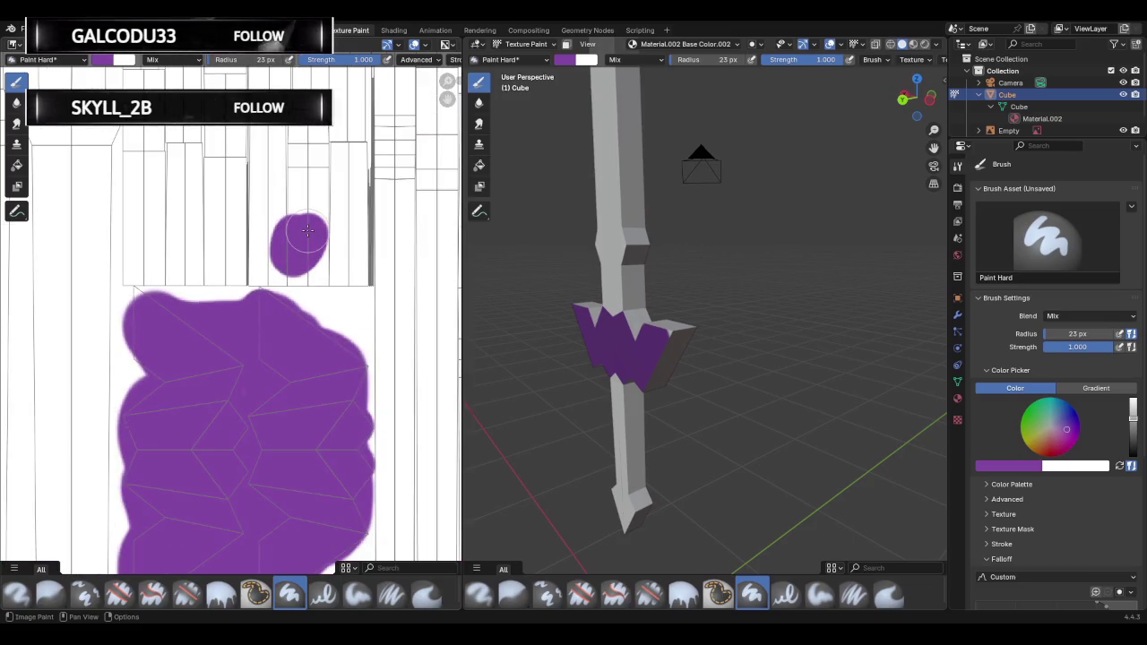
{"action": "scroll", "coordinate": [309, 231], "scroll_direction": "down", "scroll_amount": 1}
{"action": "scroll", "coordinate": [315, 211], "scroll_direction": "down", "scroll_amount": 3}
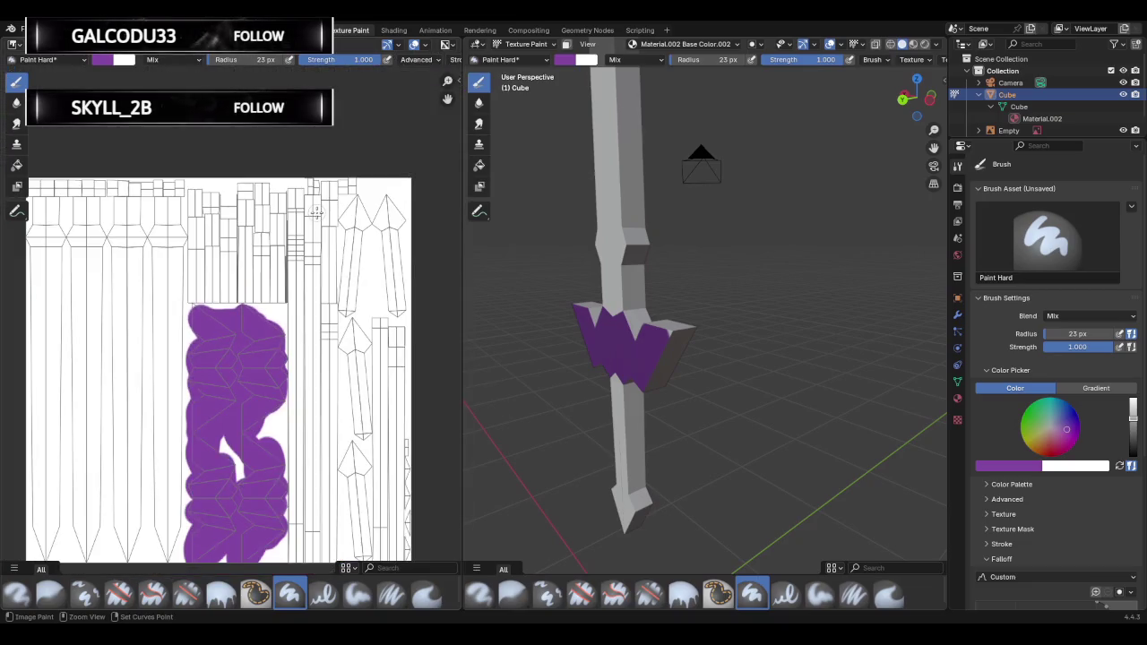
{"action": "scroll", "coordinate": [316, 211], "scroll_direction": "down", "scroll_amount": 1}
{"action": "scroll", "coordinate": [305, 269], "scroll_direction": "down", "scroll_amount": 1}
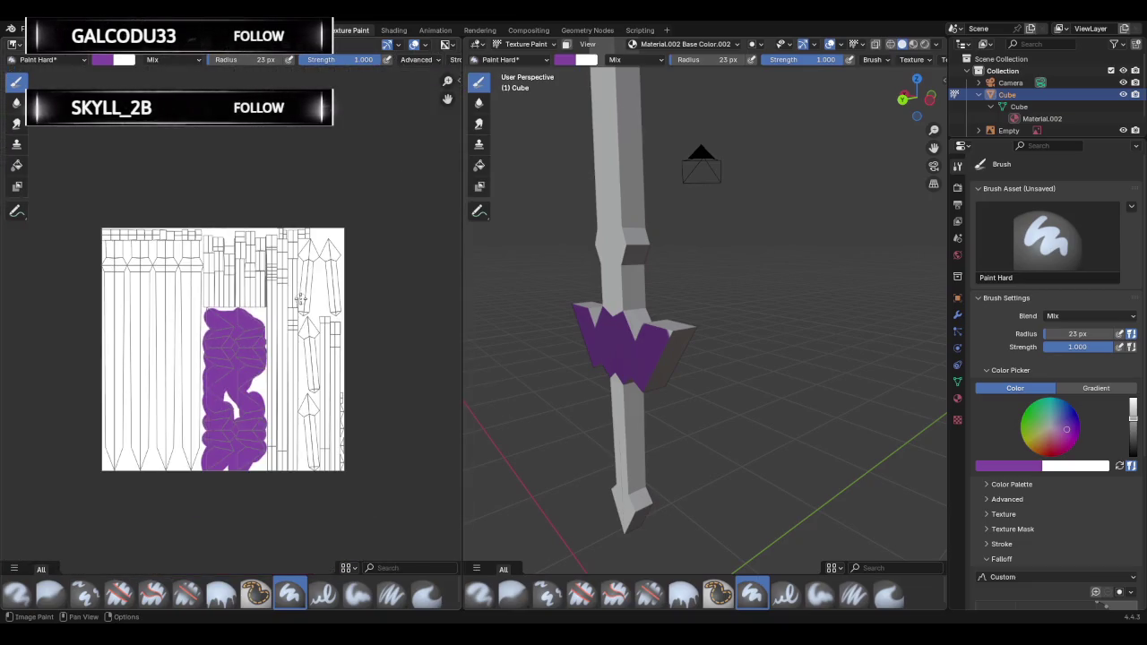
{"action": "scroll", "coordinate": [301, 298], "scroll_direction": "up", "scroll_amount": 1}
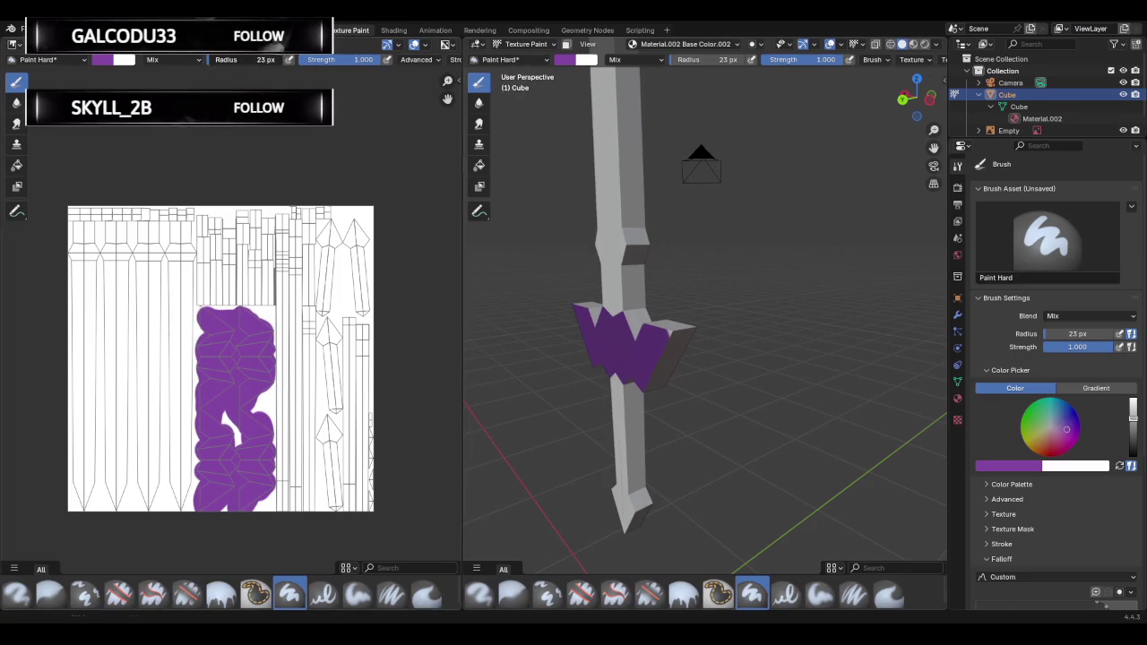
Test a broad stroke with a 267 px brush, undo all purple paint, then set radius 12 px.
{"action": "left_click_drag", "start_coordinate": [1078, 334], "coordinate": [1088, 333]}
{"action": "mouse_move", "coordinate": [306, 256]}
{"action": "left_mouse_down"}
{"action": "mouse_move", "coordinate": [309, 360]}
{"action": "mouse_move", "coordinate": [336, 426]}
{"action": "left_mouse_up"}
{"action": "key", "text": "ctrl+z"}
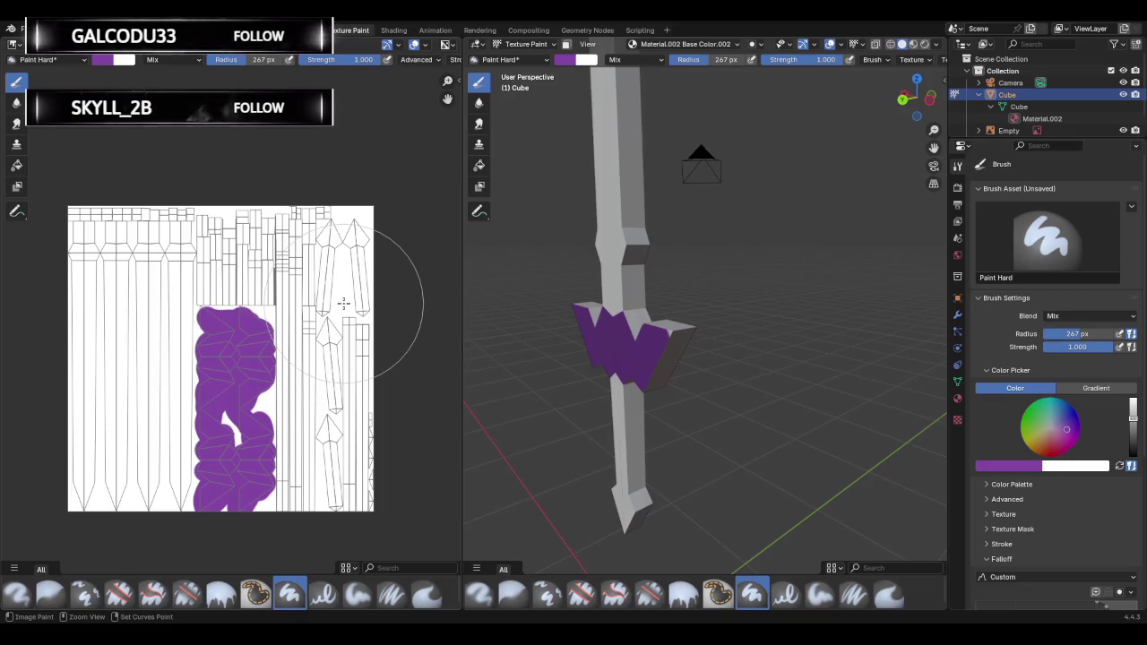
{"action": "key", "text": "ctrl+z"}
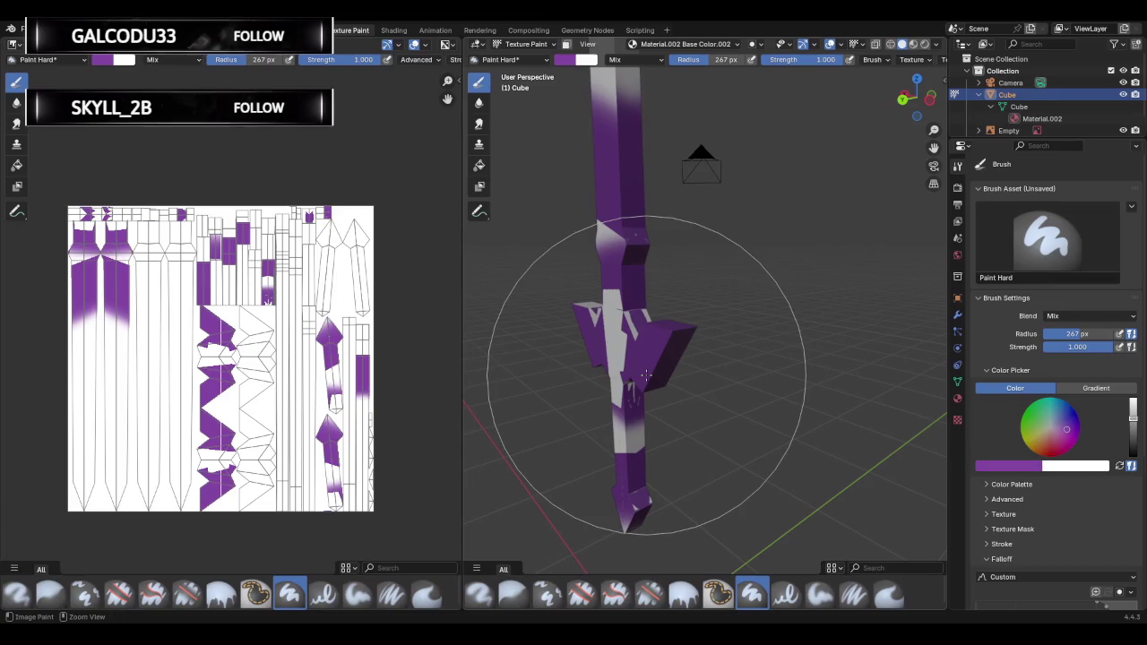
{"action": "key", "text": "ctrl+z"}
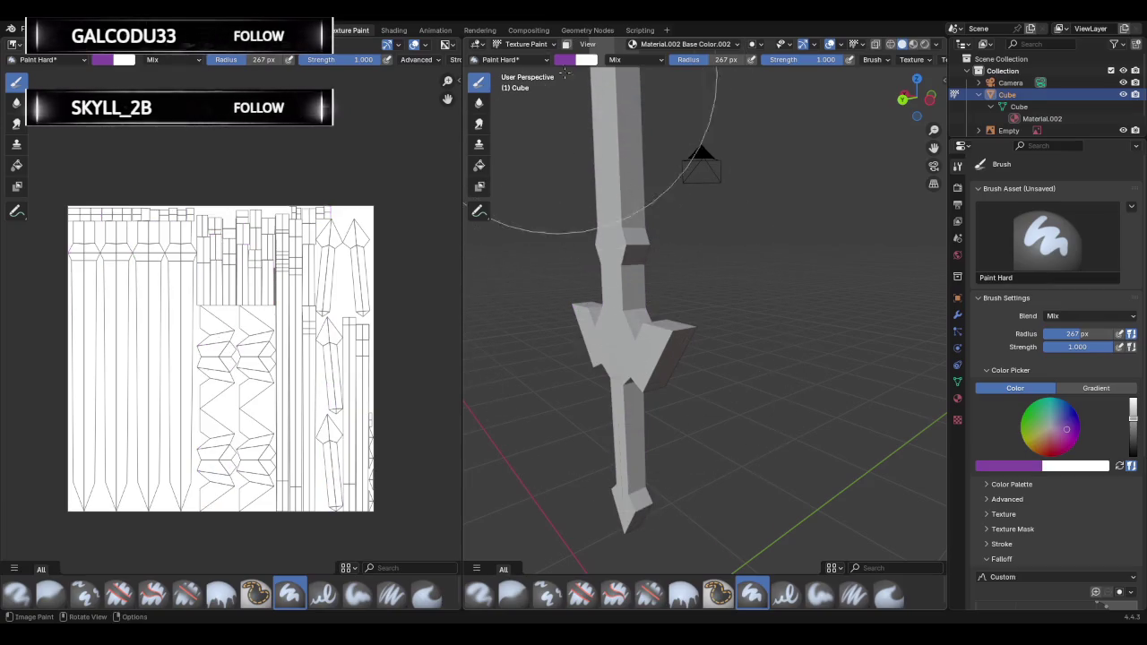
{"action": "left_click_drag", "start_coordinate": [726, 59], "coordinate": [672, 59]}
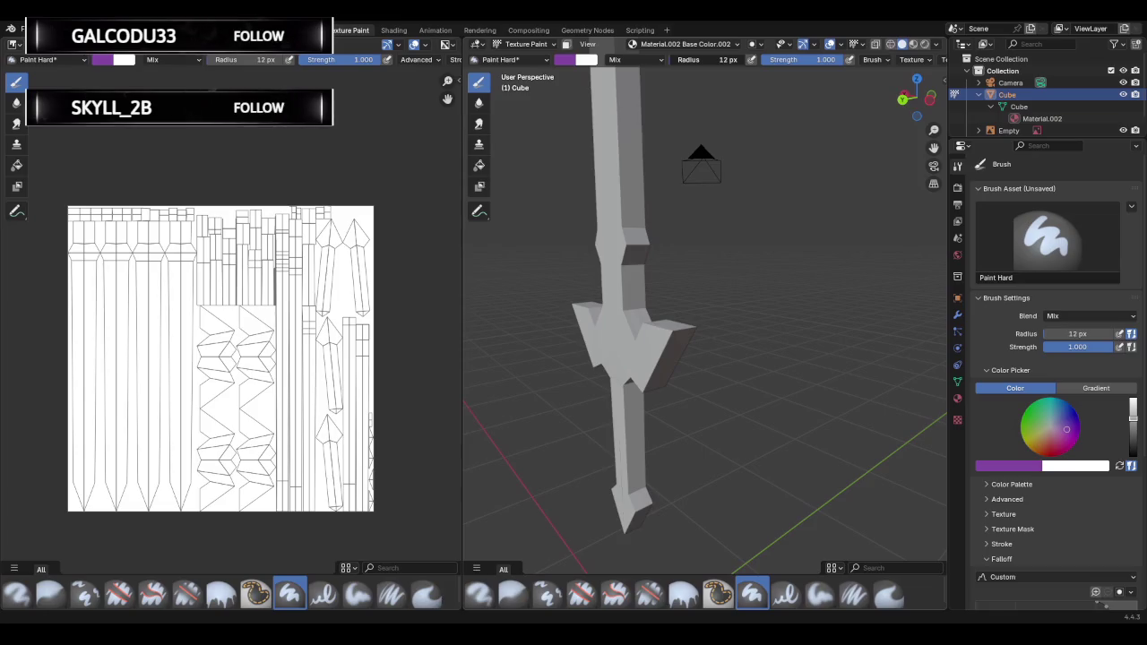
Test a purple stroke on the crossguard with the 27 px brush, then undo it.
{"action": "scroll", "coordinate": [1080, 484], "scroll_direction": "down", "scroll_amount": 5}
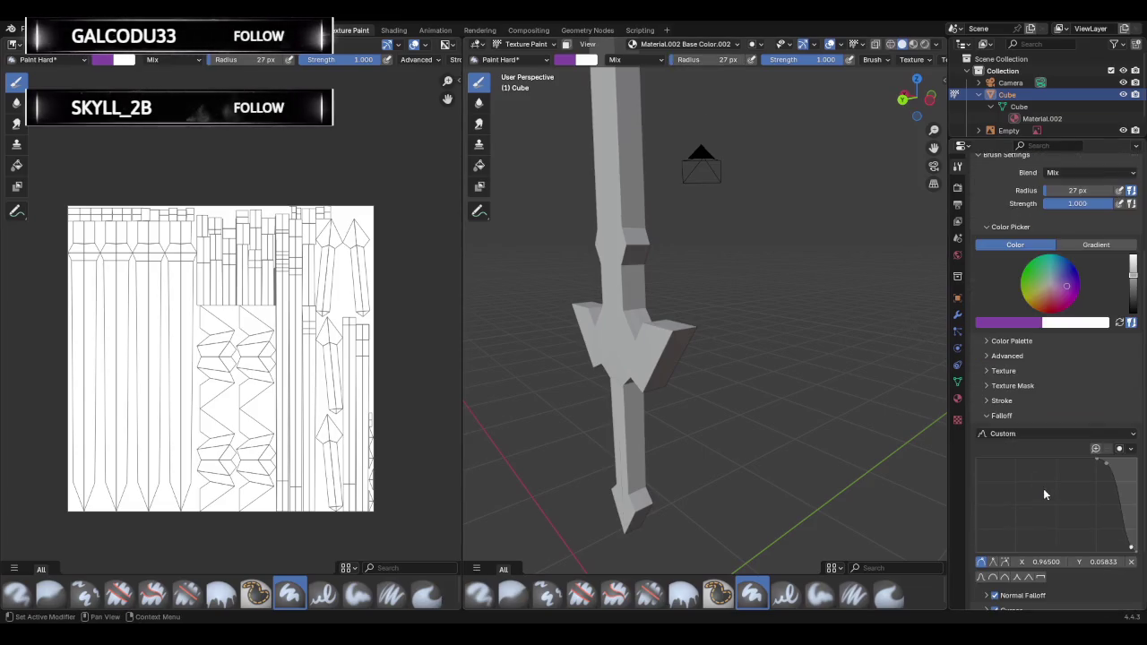
{"action": "scroll", "coordinate": [1042, 491], "scroll_direction": "down", "scroll_amount": 1}
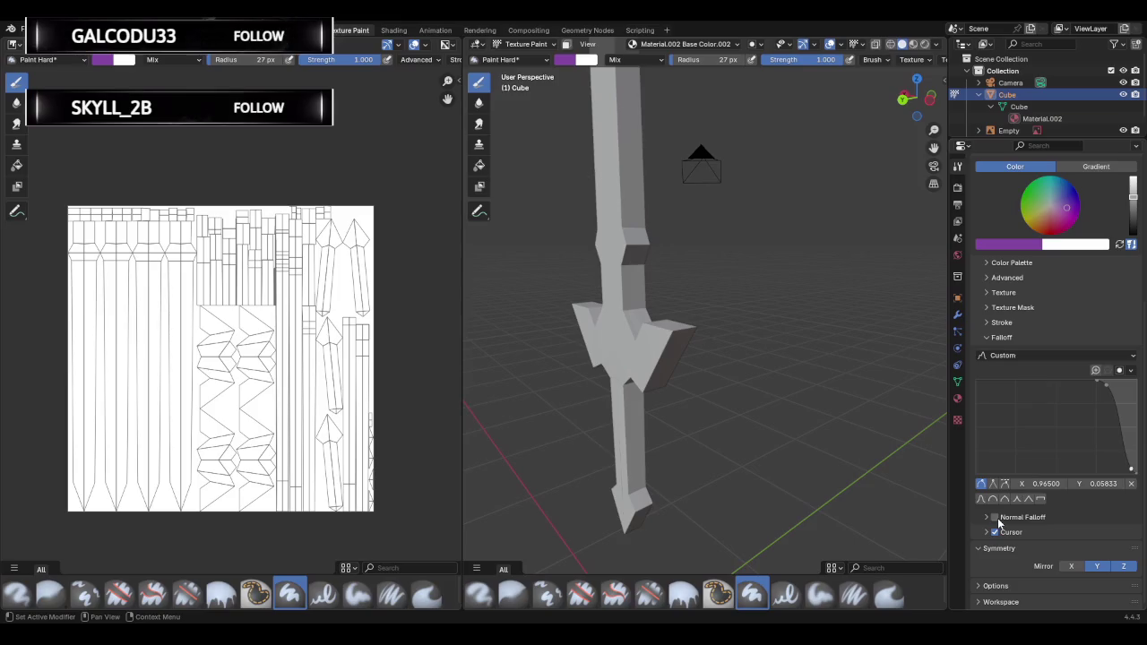
{"action": "mouse_move", "coordinate": [662, 349]}
{"action": "left_mouse_down"}
{"action": "mouse_move", "coordinate": [674, 339]}
{"action": "mouse_move", "coordinate": [649, 381]}
{"action": "left_mouse_up"}
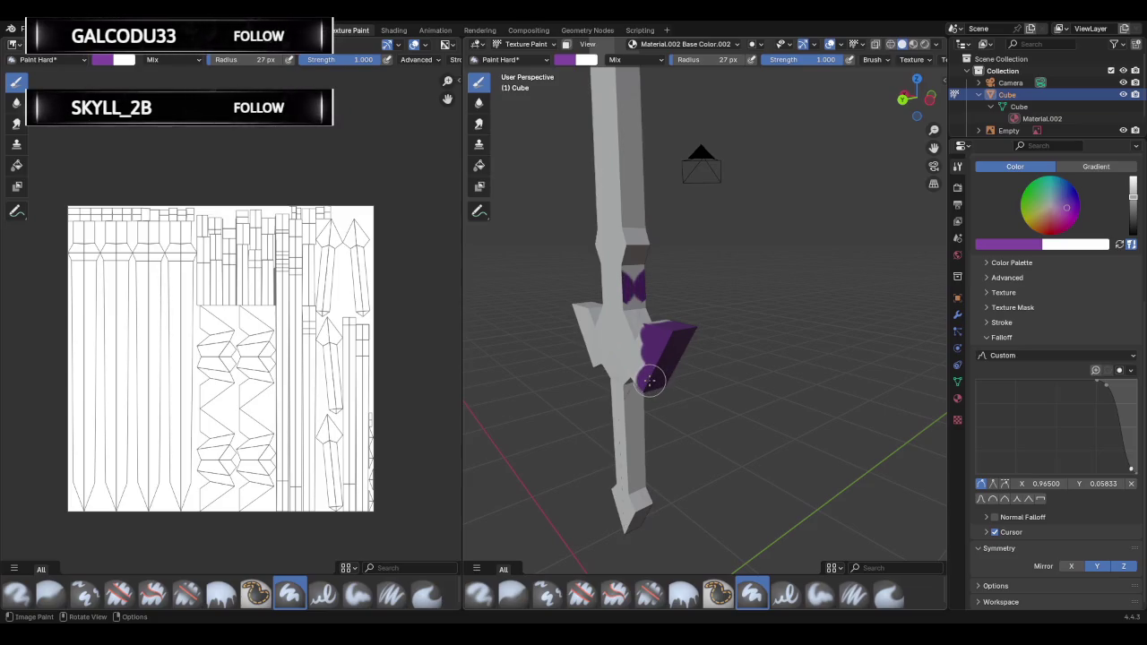
{"action": "key", "text": "ctrl+z"}
{"action": "key", "text": "ctrl+z"}
{"action": "key", "text": "ctrl+z"}
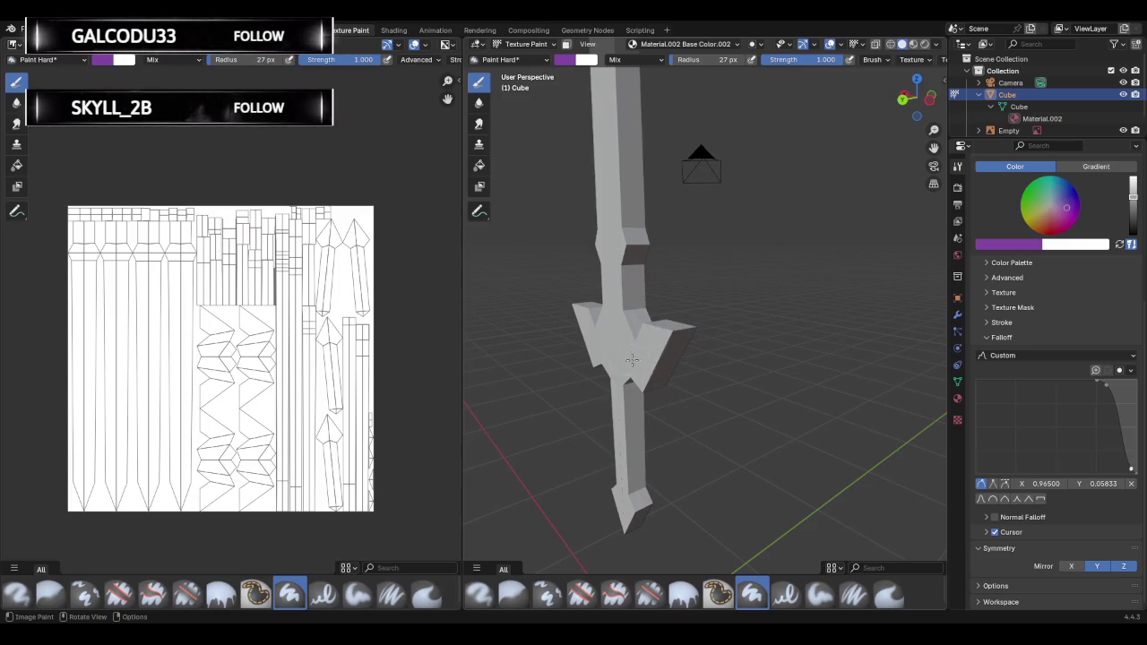
Paint purple around the blade tip with Y mirror, undoing the stray strokes.
{"action": "mouse_move", "coordinate": [659, 368]}
{"action": "middle_mouse_down"}
{"action": "mouse_move", "coordinate": [627, 348]}
{"action": "mouse_move", "coordinate": [600, 286]}
{"action": "mouse_move", "coordinate": [627, 295]}
{"action": "middle_mouse_up"}
{"action": "left_click_drag", "start_coordinate": [662, 300], "coordinate": [662, 322]}
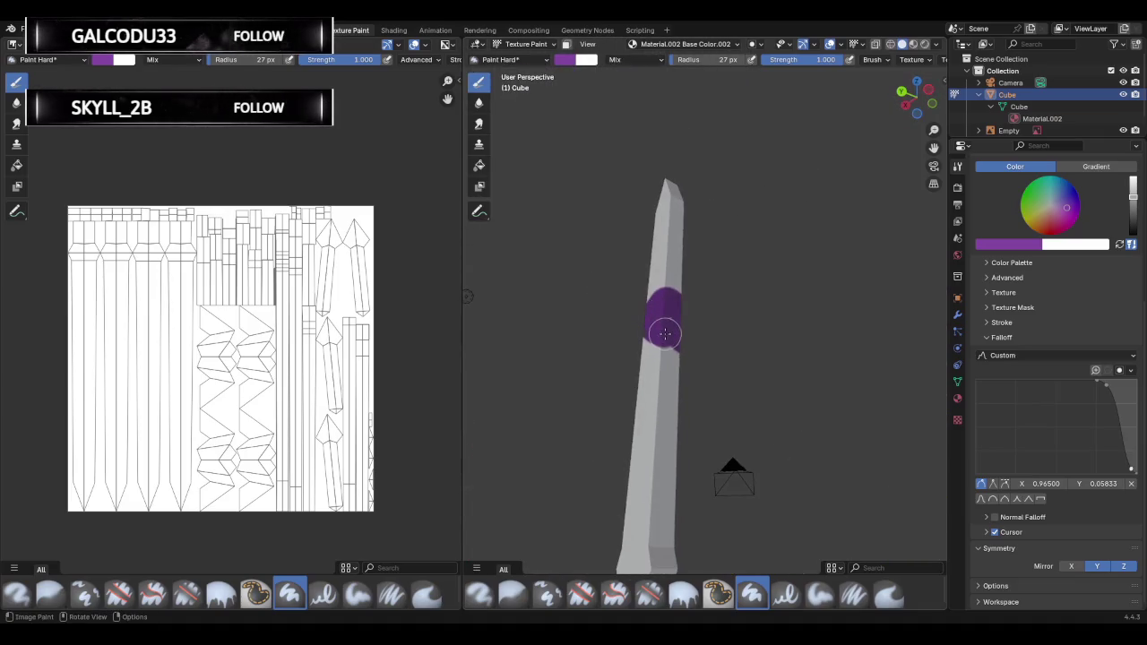
{"action": "mouse_move", "coordinate": [663, 322]}
{"action": "middle_mouse_down"}
{"action": "mouse_move", "coordinate": [604, 392]}
{"action": "mouse_move", "coordinate": [604, 348]}
{"action": "mouse_move", "coordinate": [638, 482]}
{"action": "middle_mouse_up"}
{"action": "key", "text": "ctrl+z"}
{"action": "mouse_move", "coordinate": [638, 482]}
{"action": "left_mouse_down"}
{"action": "mouse_move", "coordinate": [629, 441]}
{"action": "mouse_move", "coordinate": [619, 463]}
{"action": "left_mouse_up"}
{"action": "key", "text": "ctrl+z"}
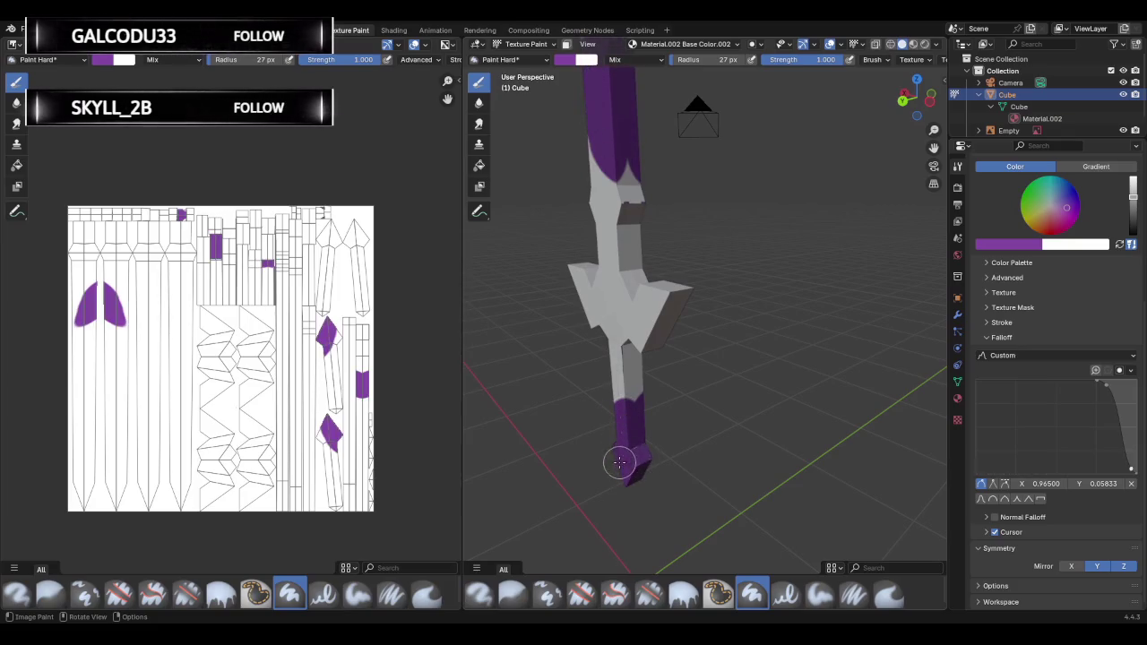
{"action": "mouse_move", "coordinate": [681, 438]}
{"action": "middle_mouse_down"}
{"action": "mouse_move", "coordinate": [614, 444]}
{"action": "mouse_move", "coordinate": [653, 431]}
{"action": "mouse_move", "coordinate": [637, 418]}
{"action": "mouse_move", "coordinate": [732, 380]}
{"action": "mouse_move", "coordinate": [690, 385]}
{"action": "mouse_move", "coordinate": [734, 377]}
{"action": "middle_mouse_up"}
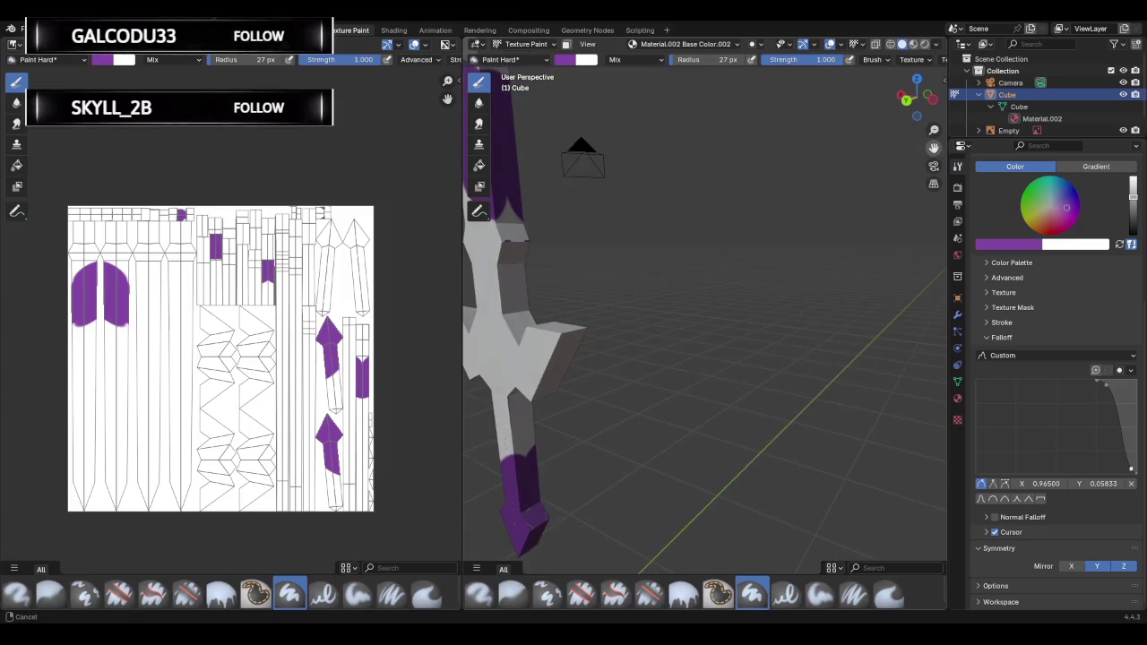
Paint the handle and crossguard purple, filling the remaining gaps on the guard.
{"action": "mouse_move", "coordinate": [671, 287]}
{"action": "middle_mouse_down"}
{"action": "mouse_move", "coordinate": [661, 315]}
{"action": "mouse_move", "coordinate": [735, 329]}
{"action": "mouse_move", "coordinate": [819, 289]}
{"action": "mouse_move", "coordinate": [756, 320]}
{"action": "middle_mouse_up"}
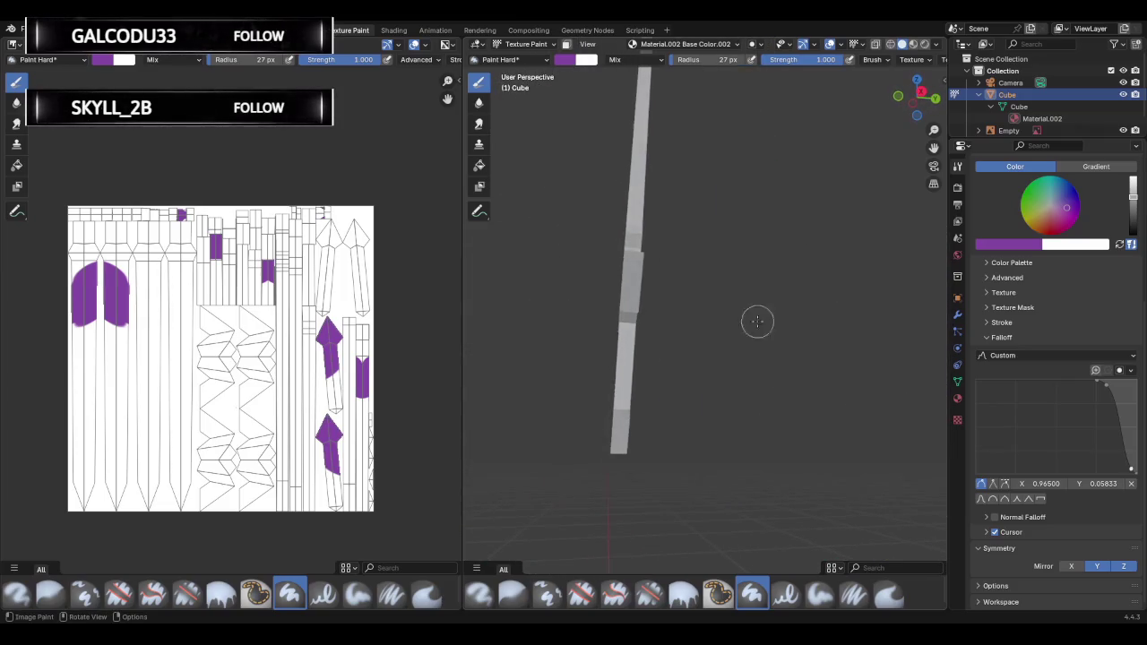
{"action": "left_click_drag", "start_coordinate": [618, 409], "coordinate": [617, 443]}
{"action": "middle_click_drag", "start_coordinate": [618, 443], "coordinate": [527, 402]}
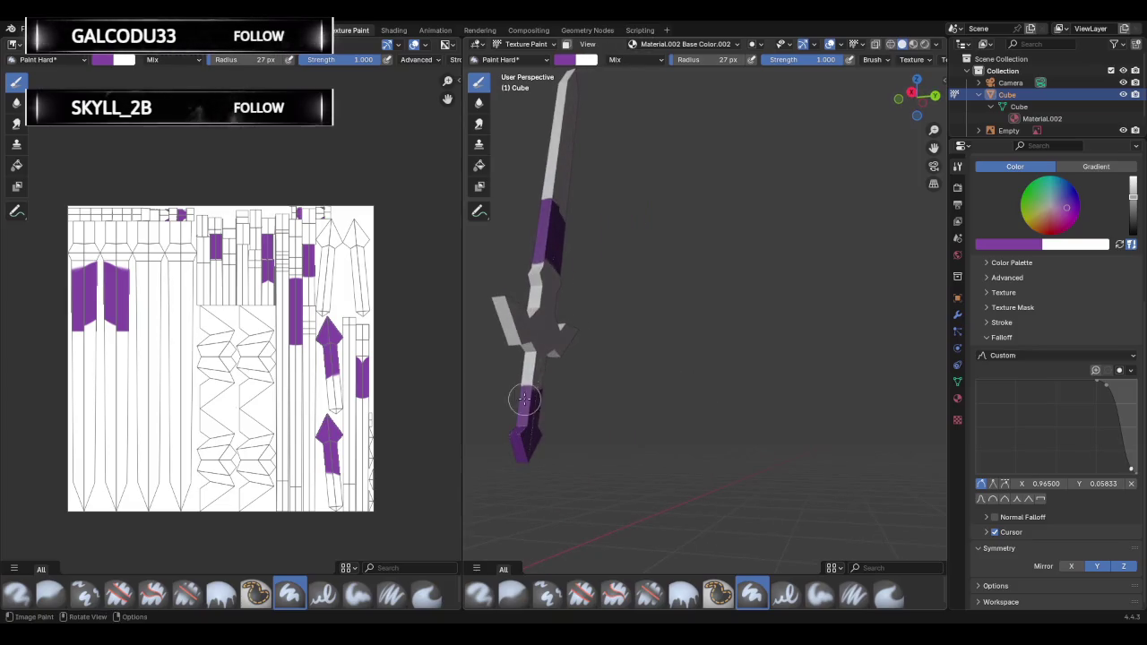
{"action": "mouse_move", "coordinate": [527, 401]}
{"action": "left_mouse_down"}
{"action": "mouse_move", "coordinate": [541, 363]}
{"action": "mouse_move", "coordinate": [530, 332]}
{"action": "mouse_move", "coordinate": [512, 342]}
{"action": "mouse_move", "coordinate": [545, 314]}
{"action": "mouse_move", "coordinate": [563, 333]}
{"action": "mouse_move", "coordinate": [545, 333]}
{"action": "mouse_move", "coordinate": [531, 356]}
{"action": "left_mouse_up"}
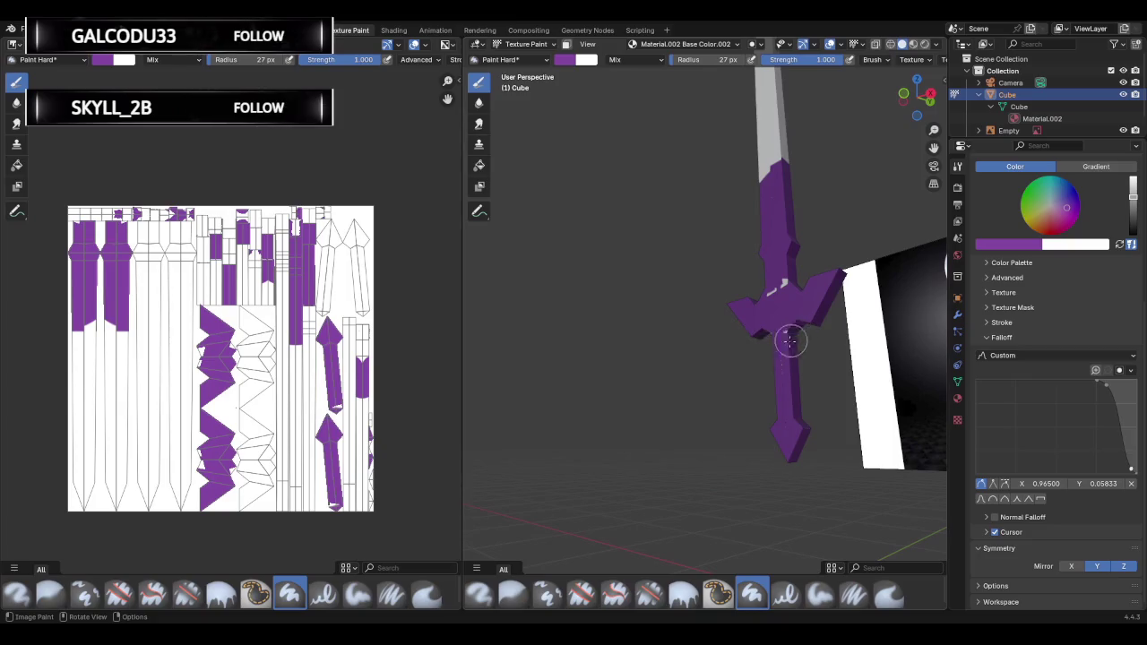
{"action": "mouse_move", "coordinate": [795, 335]}
{"action": "left_mouse_down"}
{"action": "mouse_move", "coordinate": [798, 356]}
{"action": "mouse_move", "coordinate": [782, 325]}
{"action": "left_mouse_up"}
{"action": "scroll", "coordinate": [783, 325], "scroll_direction": "up", "scroll_amount": 3}
{"action": "middle_click_drag", "start_coordinate": [831, 325], "coordinate": [719, 311]}
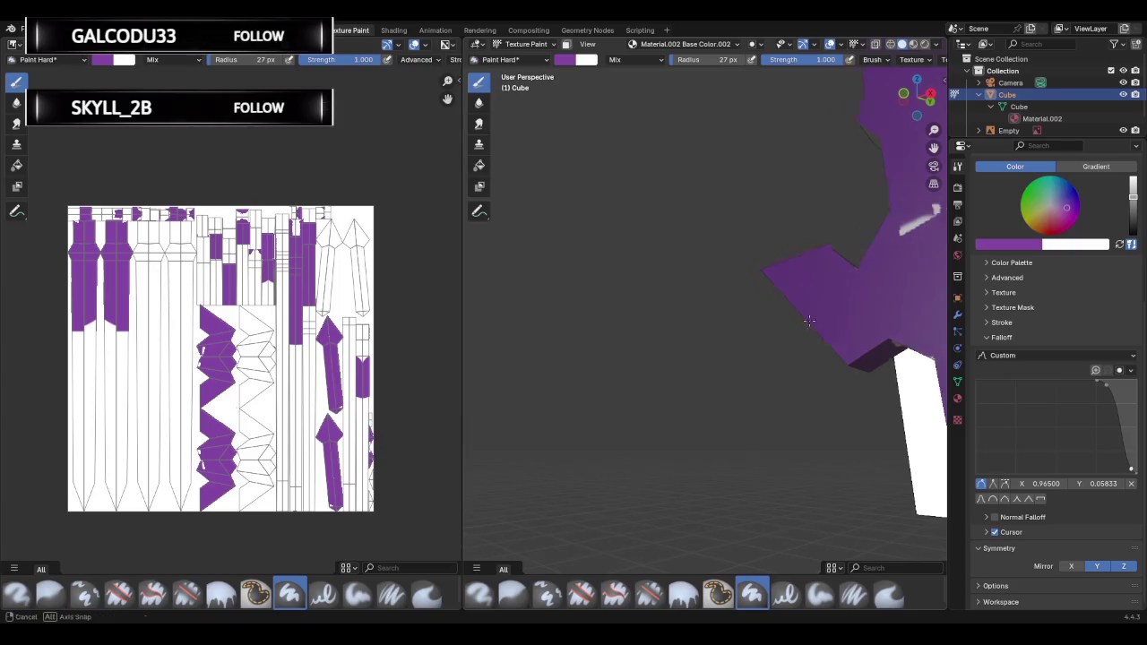
{"action": "left_click_drag", "start_coordinate": [705, 300], "coordinate": [720, 313]}
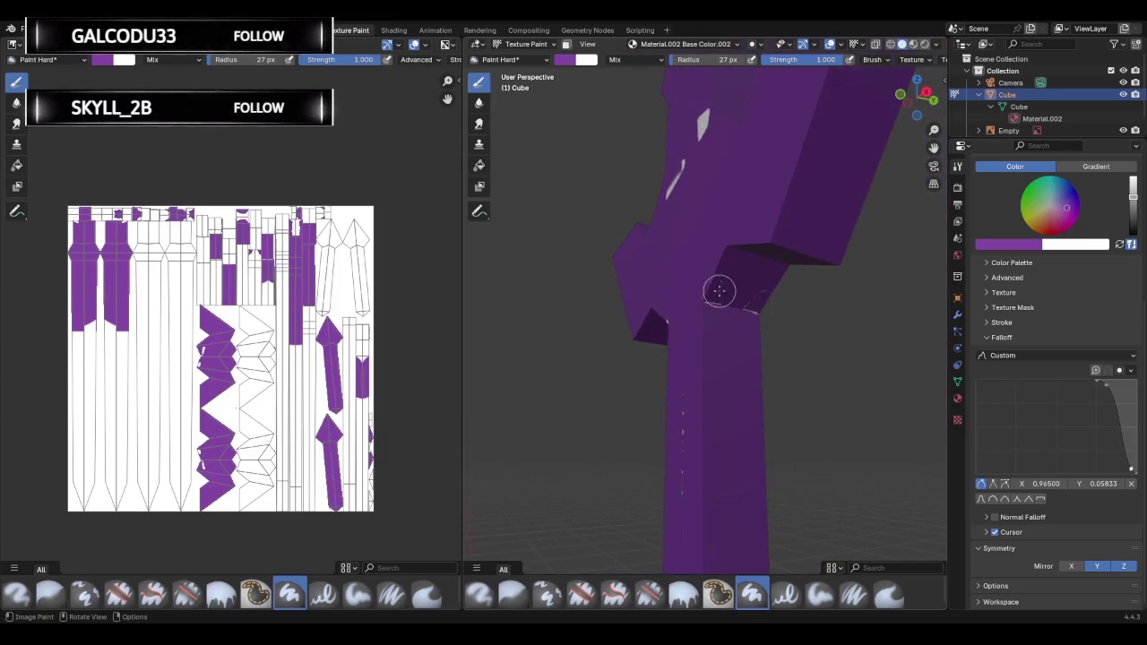
Brush white over the blade and crossguard wing, then undo the painting.
{"action": "mouse_move", "coordinate": [720, 291]}
{"action": "middle_mouse_down"}
{"action": "mouse_move", "coordinate": [681, 247]}
{"action": "mouse_move", "coordinate": [801, 269]}
{"action": "middle_mouse_up"}
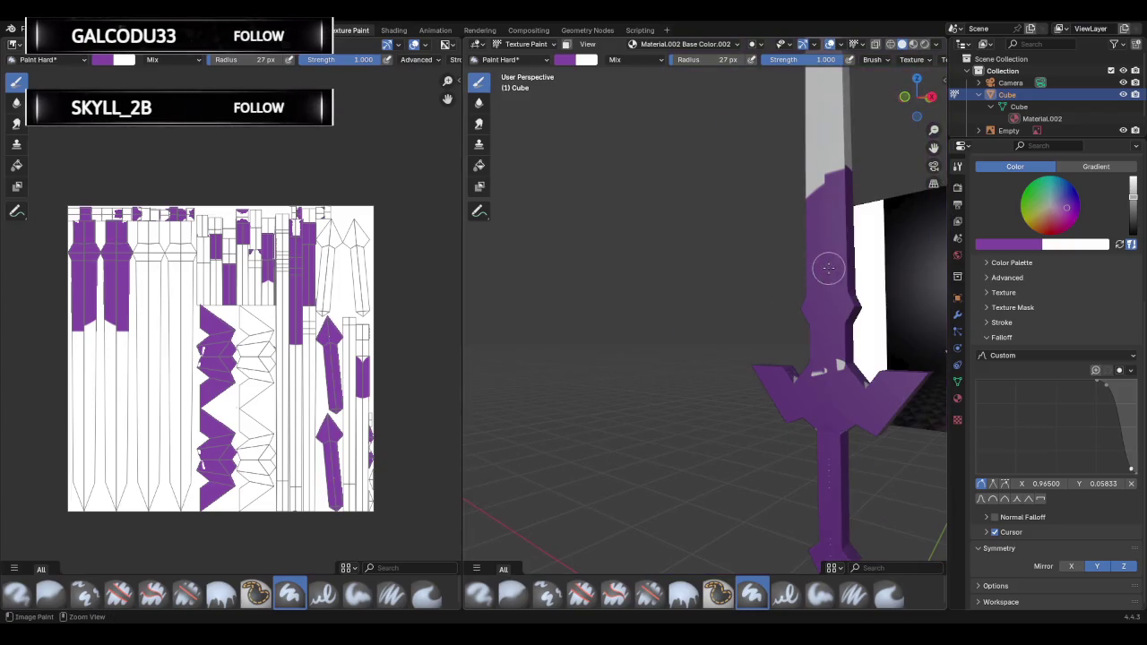
{"action": "mouse_move", "coordinate": [823, 184]}
{"action": "left_mouse_down"}
{"action": "mouse_move", "coordinate": [809, 332]}
{"action": "mouse_move", "coordinate": [789, 365]}
{"action": "left_mouse_up"}
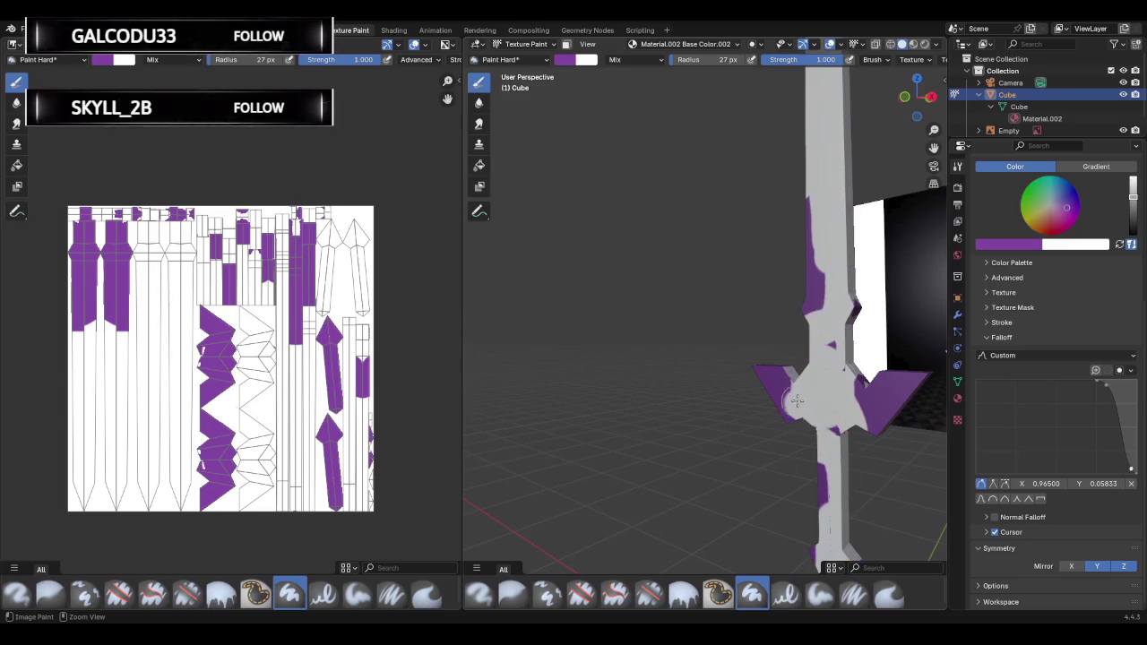
{"action": "left_click_drag", "start_coordinate": [836, 432], "coordinate": [892, 395]}
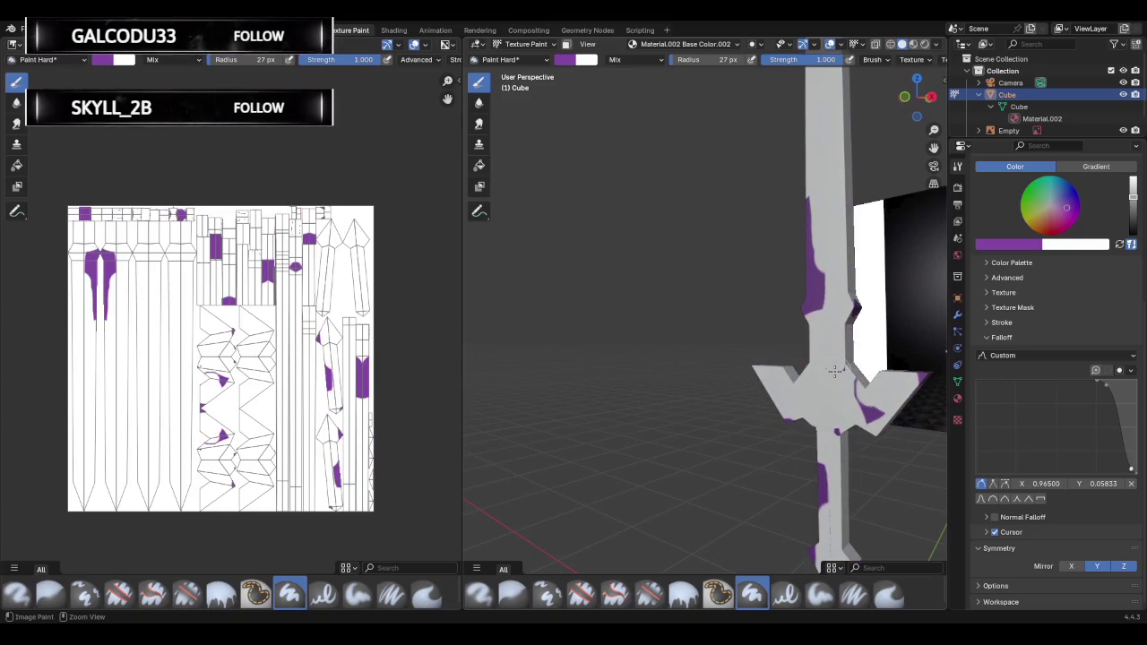
{"action": "key", "text": "ctrl+z"}
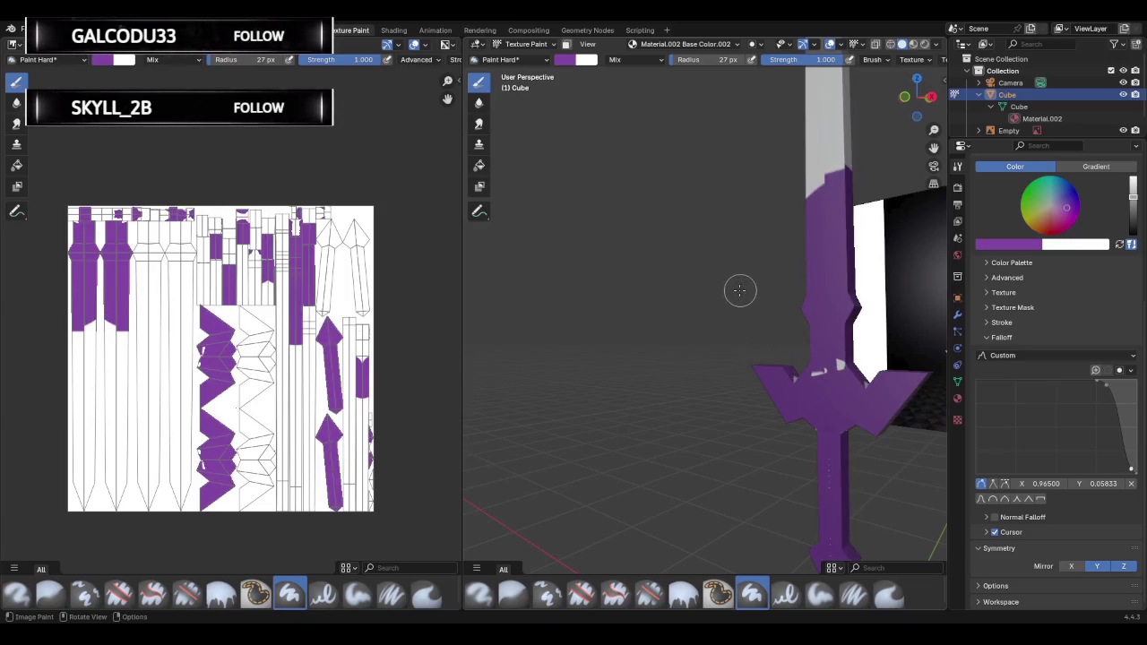
{"action": "middle_click_drag", "start_coordinate": [739, 289], "coordinate": [725, 296], "text": "ctrl"}
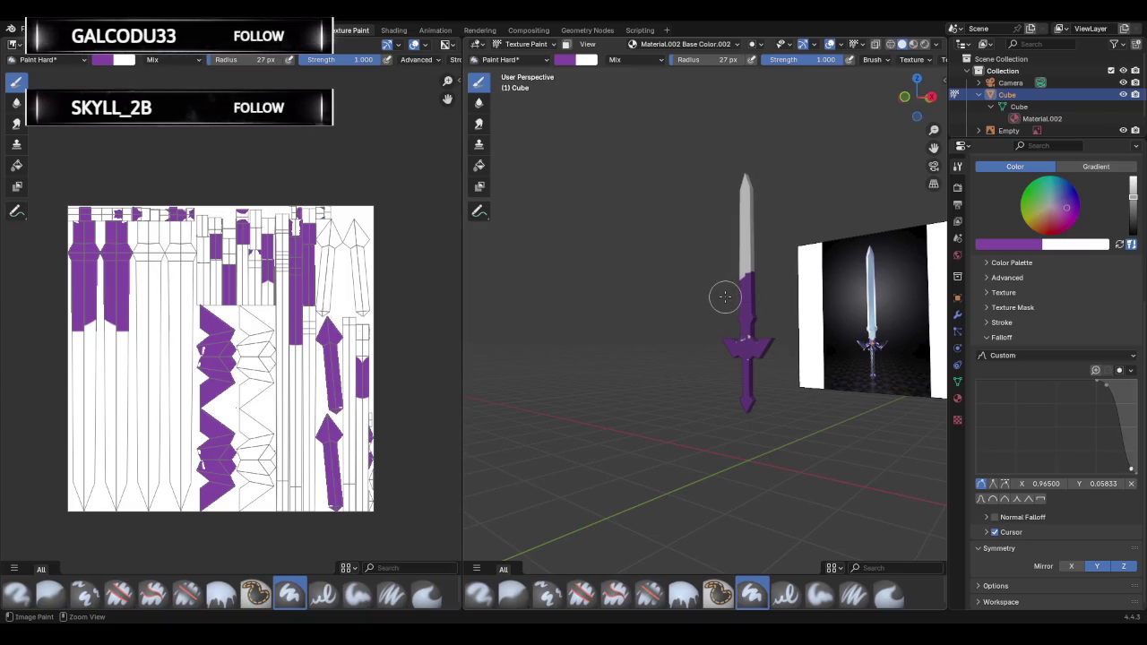
{"action": "key", "text": "ctrl+z"}
{"action": "key", "text": "ctrl+z"}
{"action": "key", "text": "ctrl+z"}
{"action": "key", "text": "ctrl+z"}
{"action": "key", "text": "ctrl+z"}
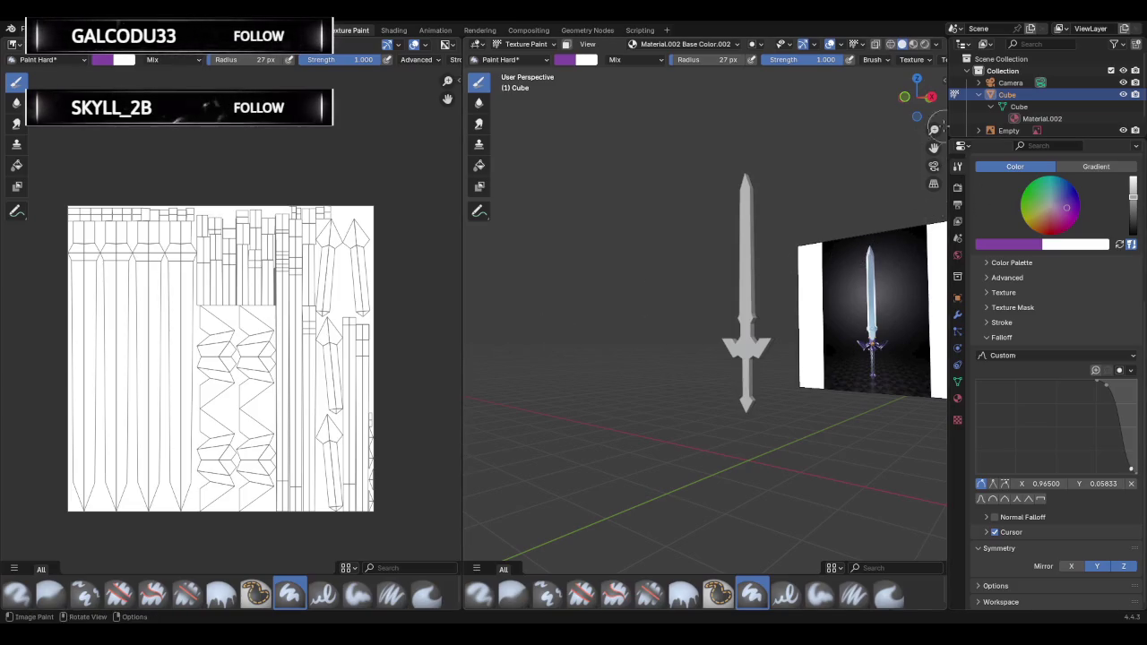
Open the File menu once the sword is plain white again.
{"action": "left_click", "coordinate": [26, 28]}
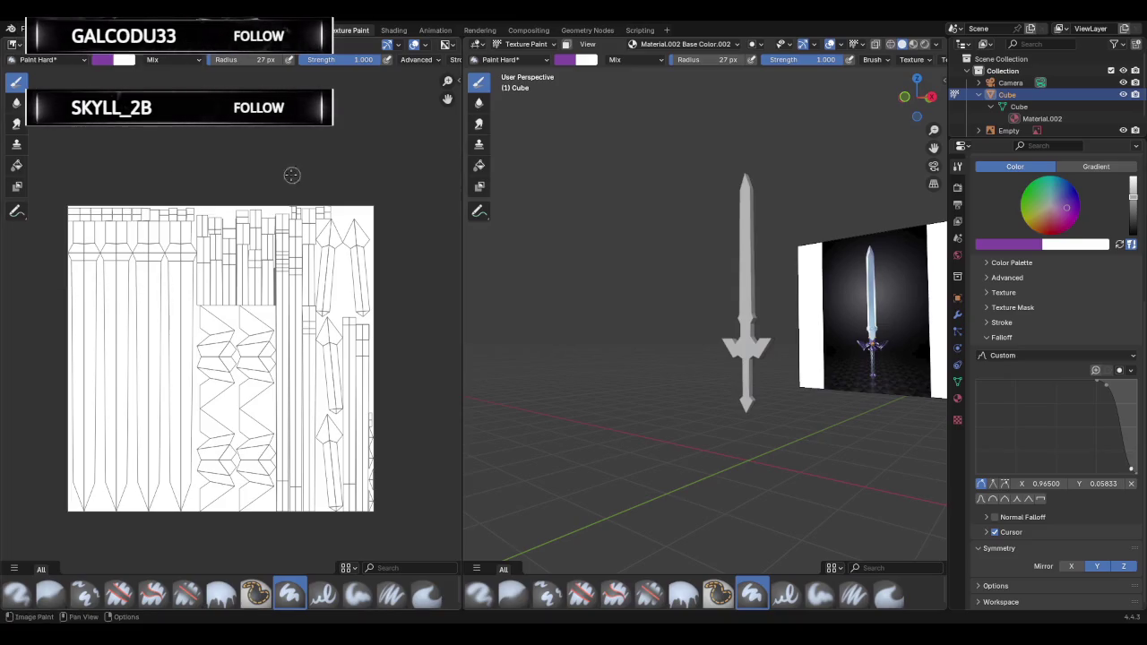
Return to editing the sword mesh and box-select its faces.
{"action": "key", "text": "ctrl+z"}
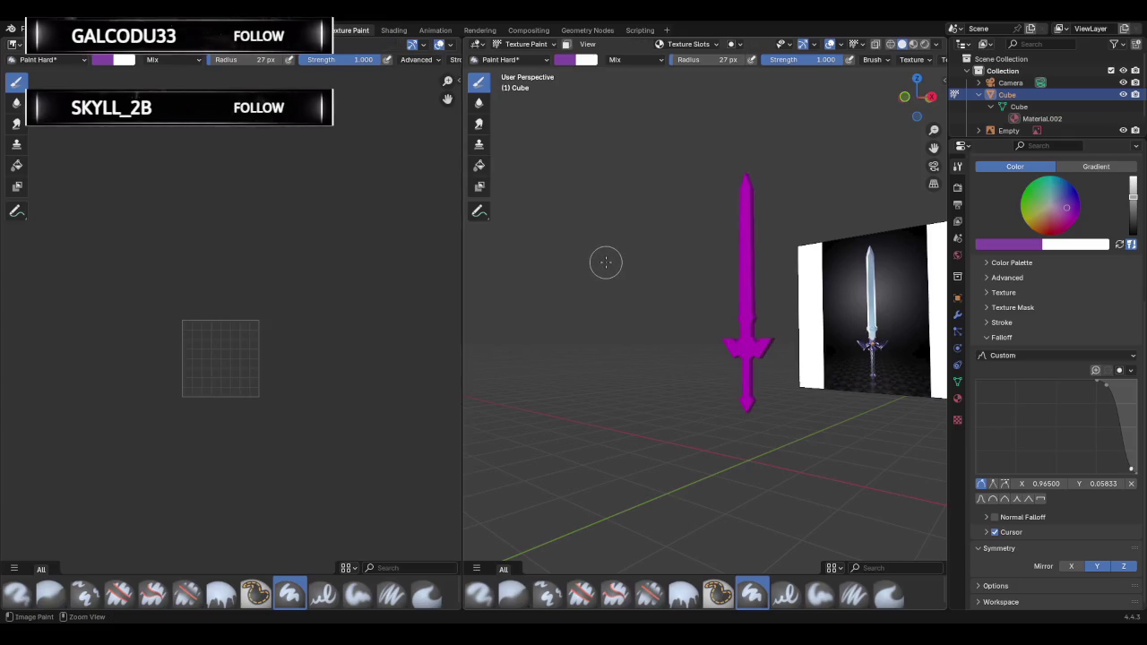
{"action": "key", "text": "ctrl+z"}
{"action": "key", "text": "ctrl+z"}
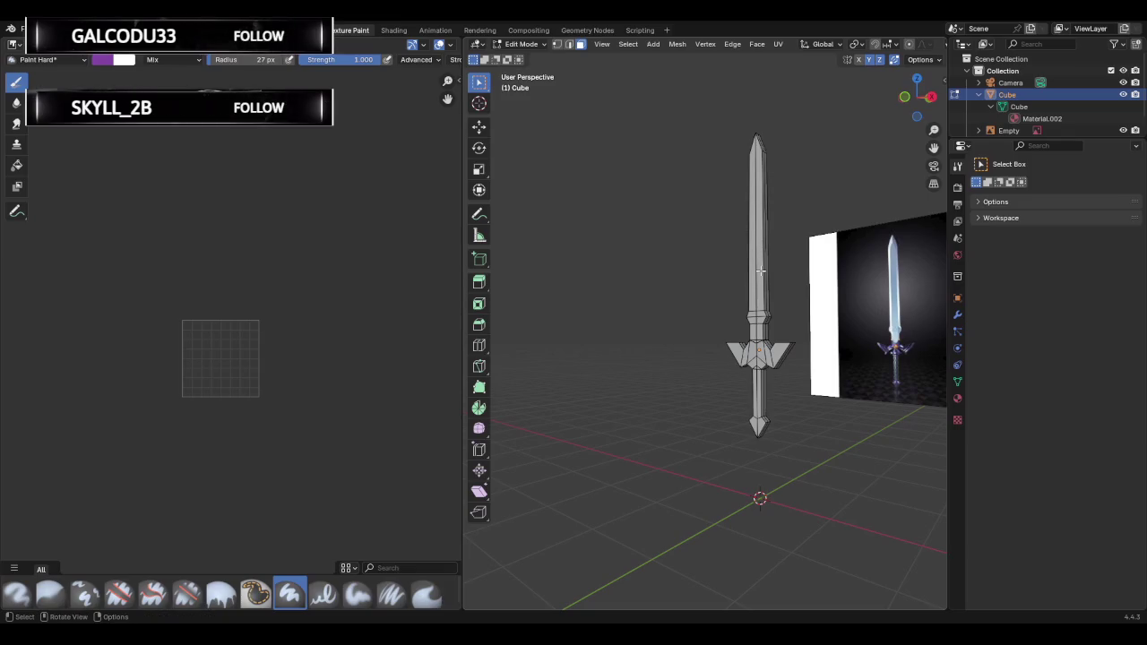
{"action": "left_click", "coordinate": [760, 271]}
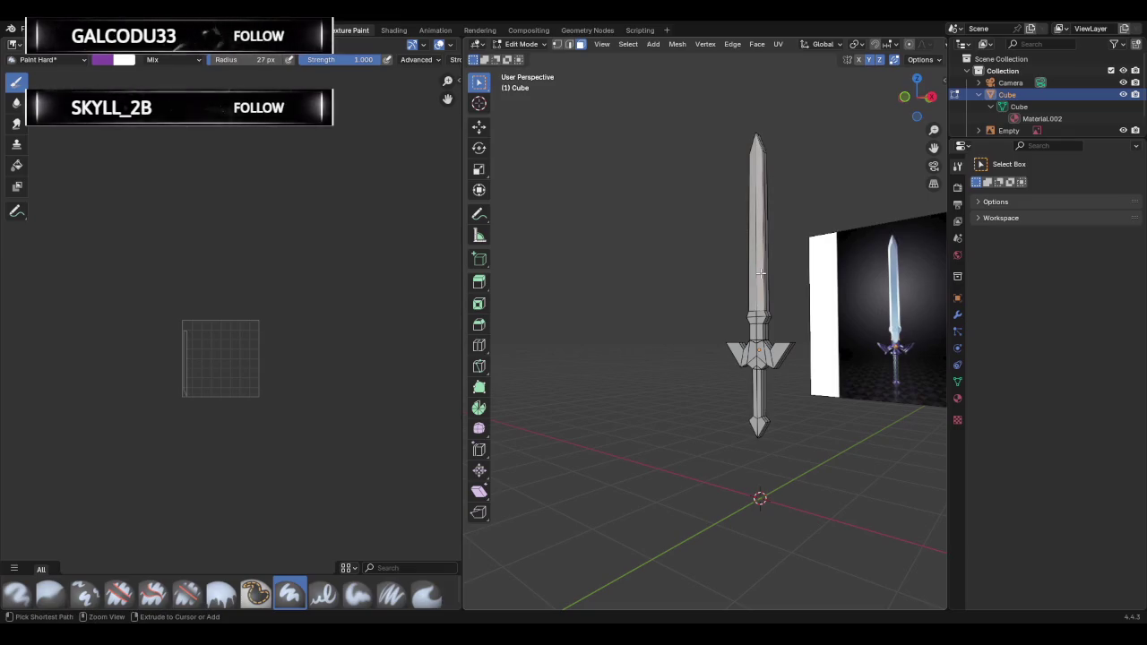
{"action": "left_click_drag", "start_coordinate": [707, 118], "coordinate": [815, 495]}
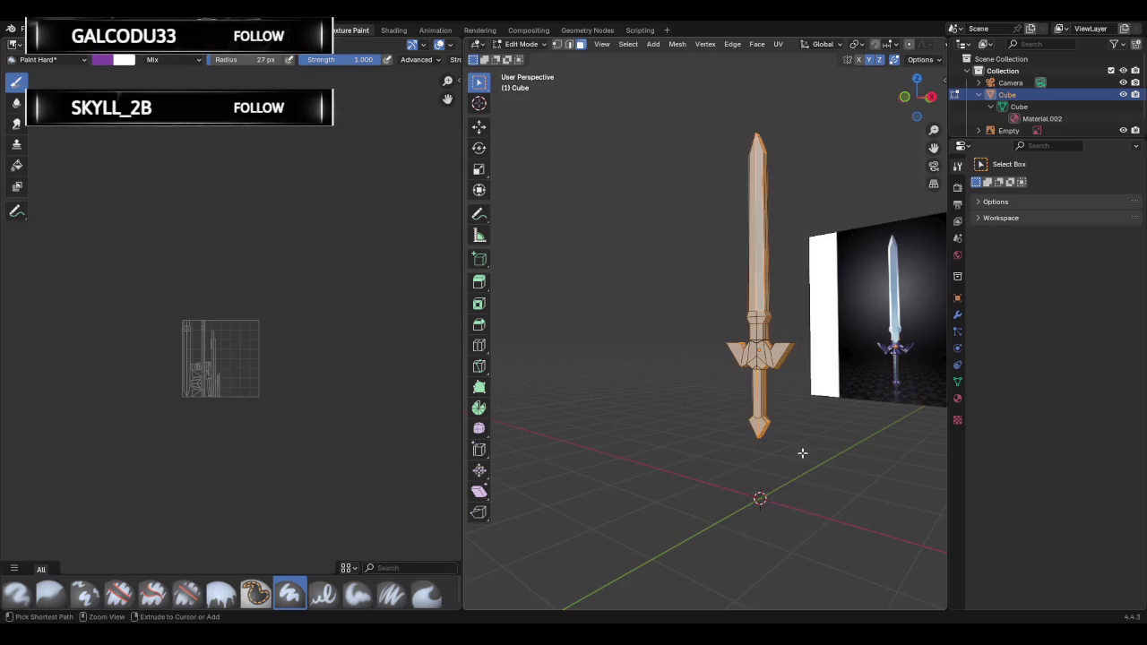
{"action": "mouse_move", "coordinate": [802, 454]}
{"action": "middle_mouse_down"}
{"action": "mouse_move", "coordinate": [675, 347]}
{"action": "mouse_move", "coordinate": [651, 284]}
{"action": "mouse_move", "coordinate": [721, 295]}
{"action": "middle_mouse_up"}
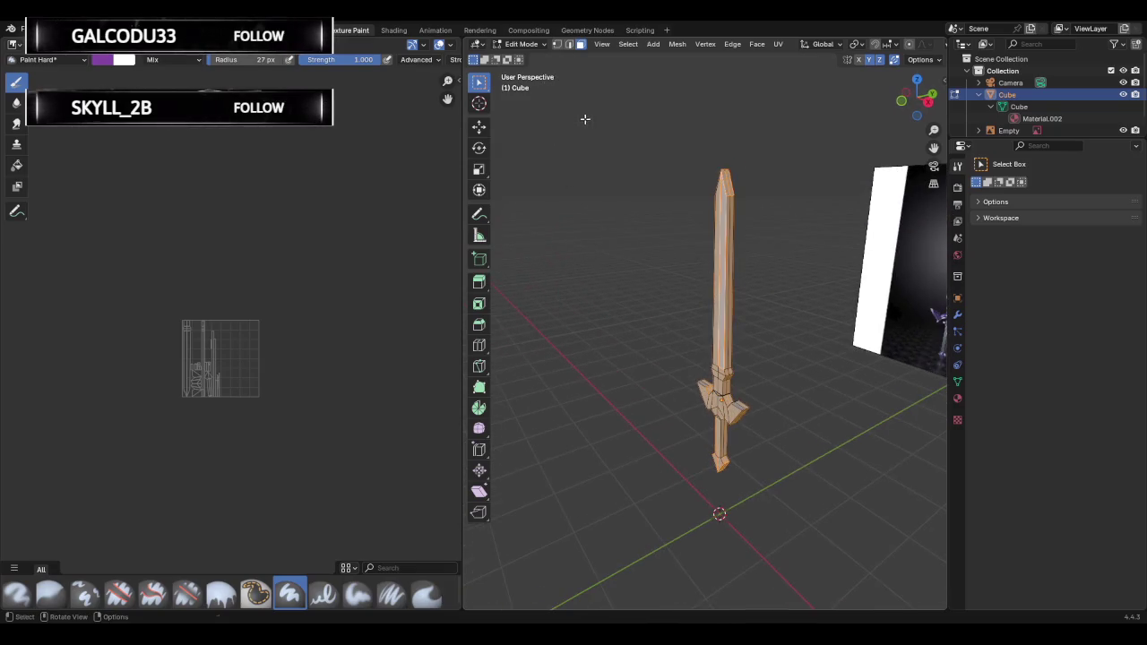
Switch to vertex select and box-select the entire upright sword mesh.
{"action": "key", "text": "1"}
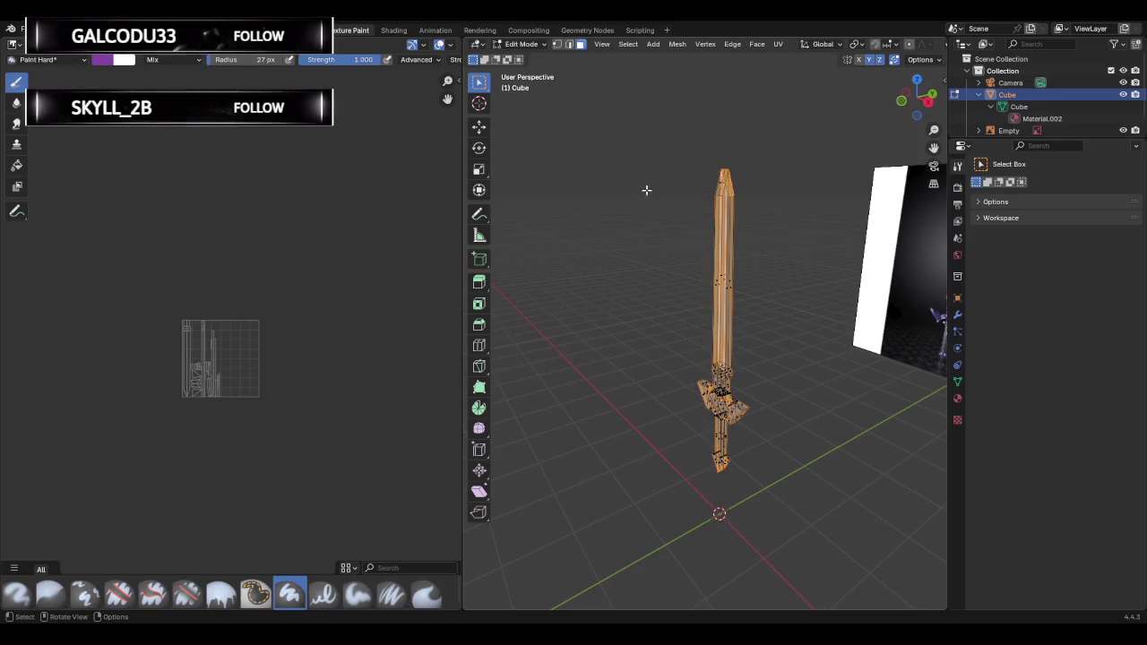
{"action": "left_click_drag", "start_coordinate": [636, 141], "coordinate": [830, 525]}
{"action": "mouse_move", "coordinate": [791, 418]}
{"action": "middle_mouse_down"}
{"action": "mouse_move", "coordinate": [687, 302]}
{"action": "mouse_move", "coordinate": [782, 289]}
{"action": "middle_mouse_up"}
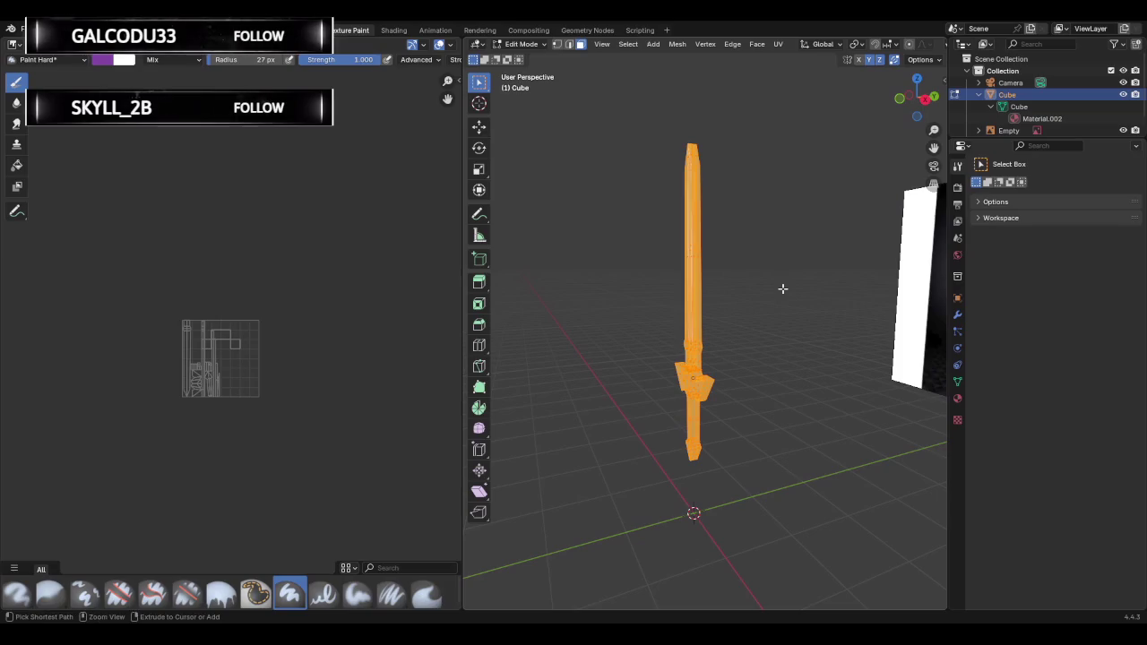
{"action": "left_click_drag", "start_coordinate": [653, 133], "coordinate": [796, 525]}
{"action": "mouse_move", "coordinate": [771, 402]}
{"action": "middle_mouse_down"}
{"action": "mouse_move", "coordinate": [669, 366]}
{"action": "mouse_move", "coordinate": [530, 348]}
{"action": "mouse_move", "coordinate": [742, 365]}
{"action": "middle_mouse_up"}
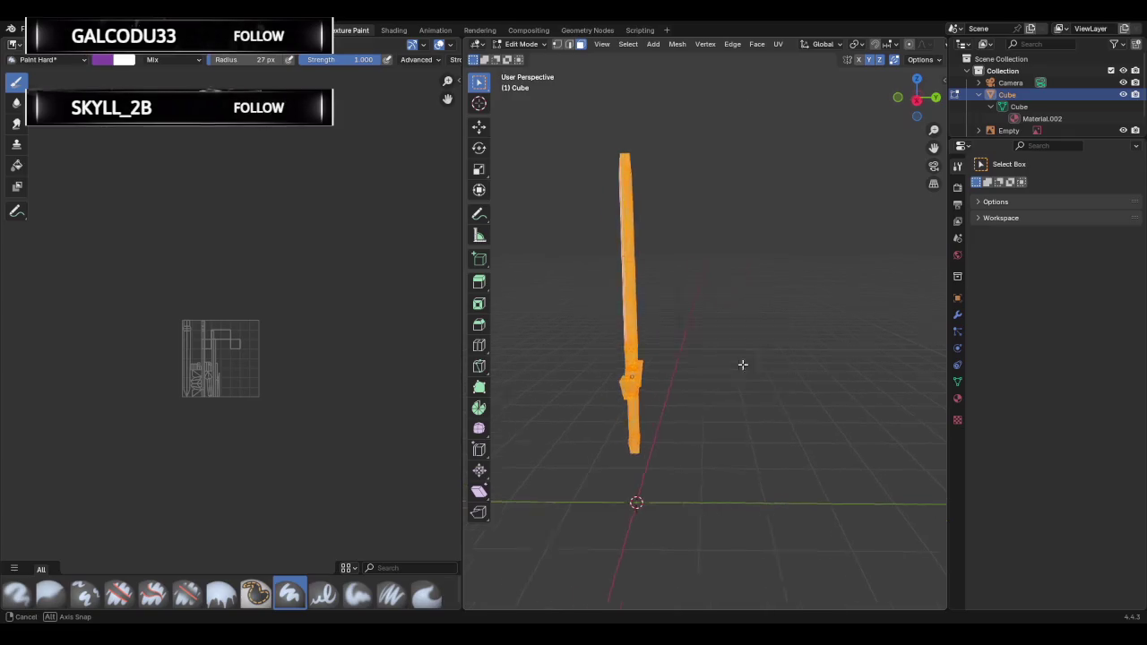
{"action": "scroll", "coordinate": [701, 344], "scroll_direction": "up", "scroll_amount": 3}
{"action": "mouse_move", "coordinate": [685, 330]}
{"action": "middle_mouse_down"}
{"action": "mouse_move", "coordinate": [740, 333]}
{"action": "mouse_move", "coordinate": [714, 321]}
{"action": "middle_mouse_up"}
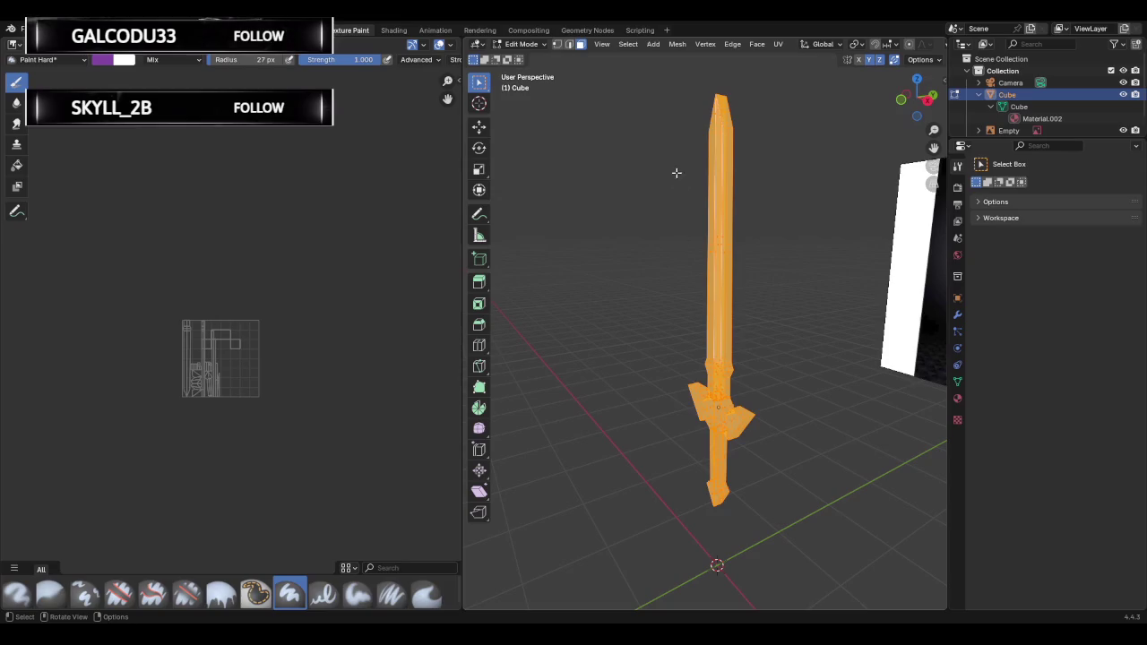
{"action": "left_click_drag", "start_coordinate": [659, 89], "coordinate": [820, 574]}
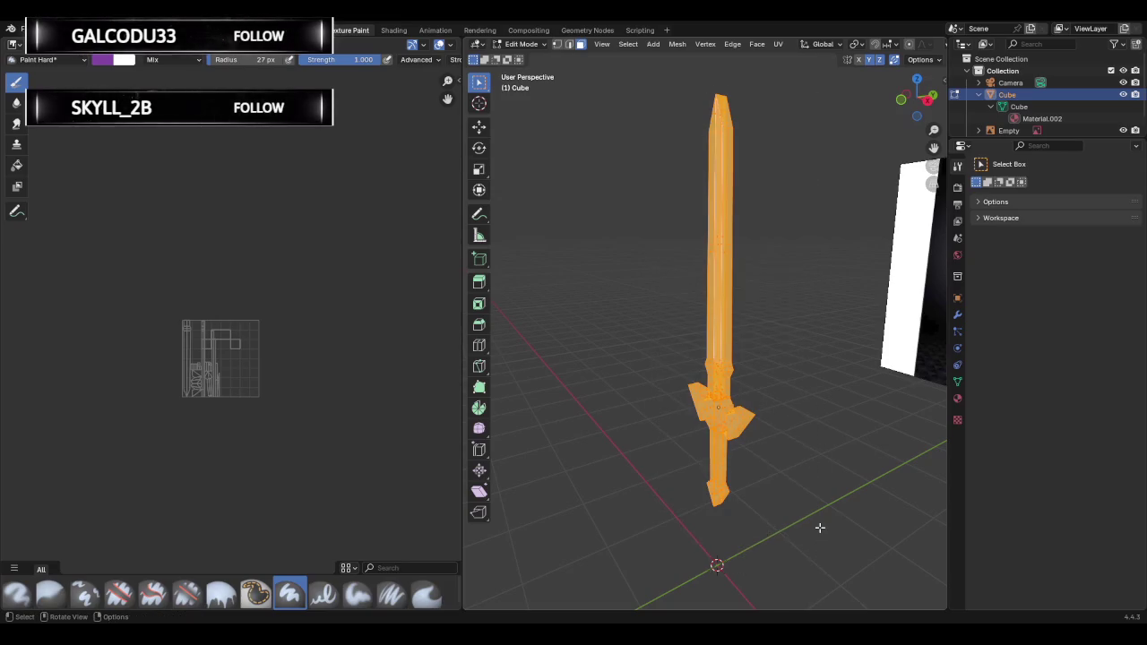
Smart UV Project the sword with Scaled margin method and Scale to Bounds on.
{"action": "key", "text": "u"}
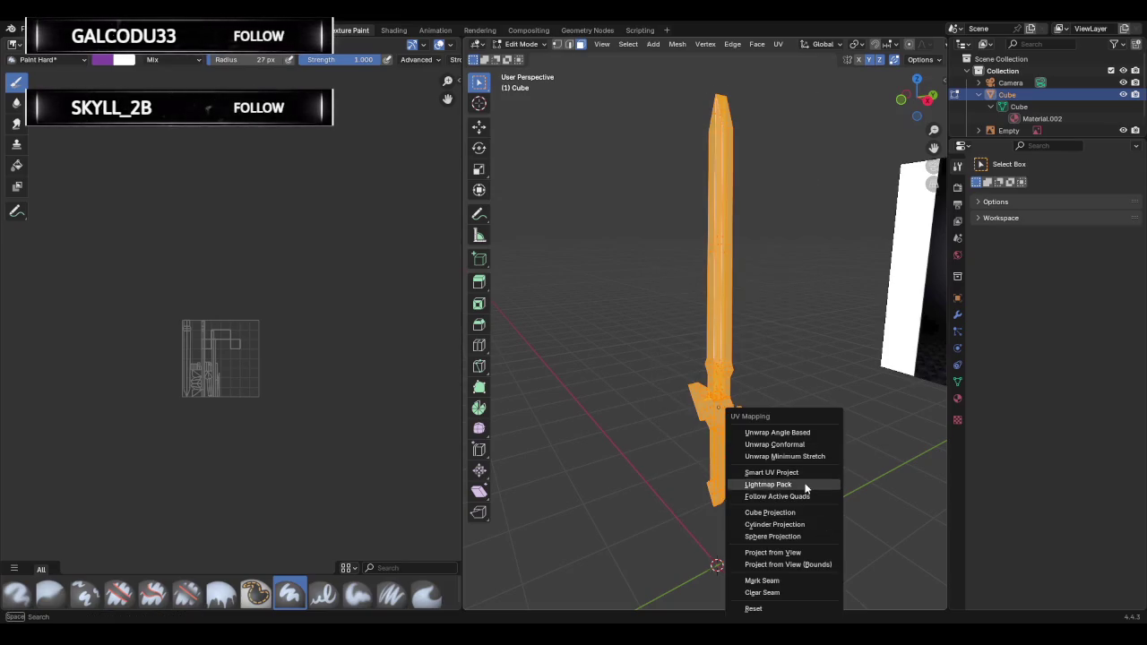
{"action": "left_click", "coordinate": [803, 475]}
{"action": "left_click", "coordinate": [847, 494]}
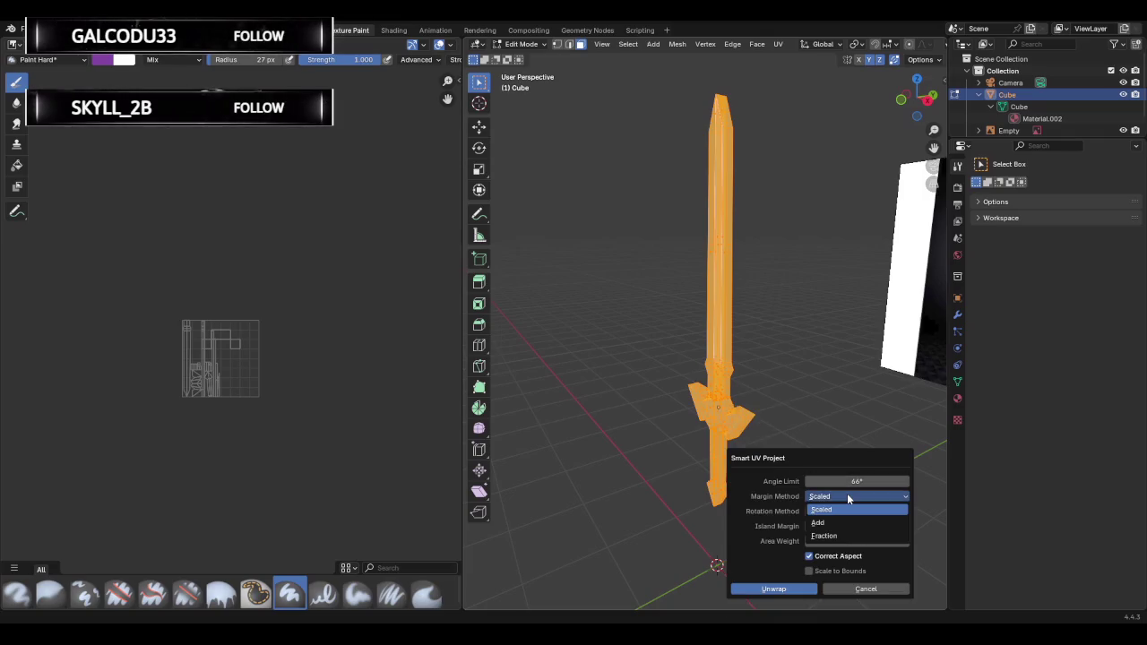
{"action": "left_click", "coordinate": [847, 493]}
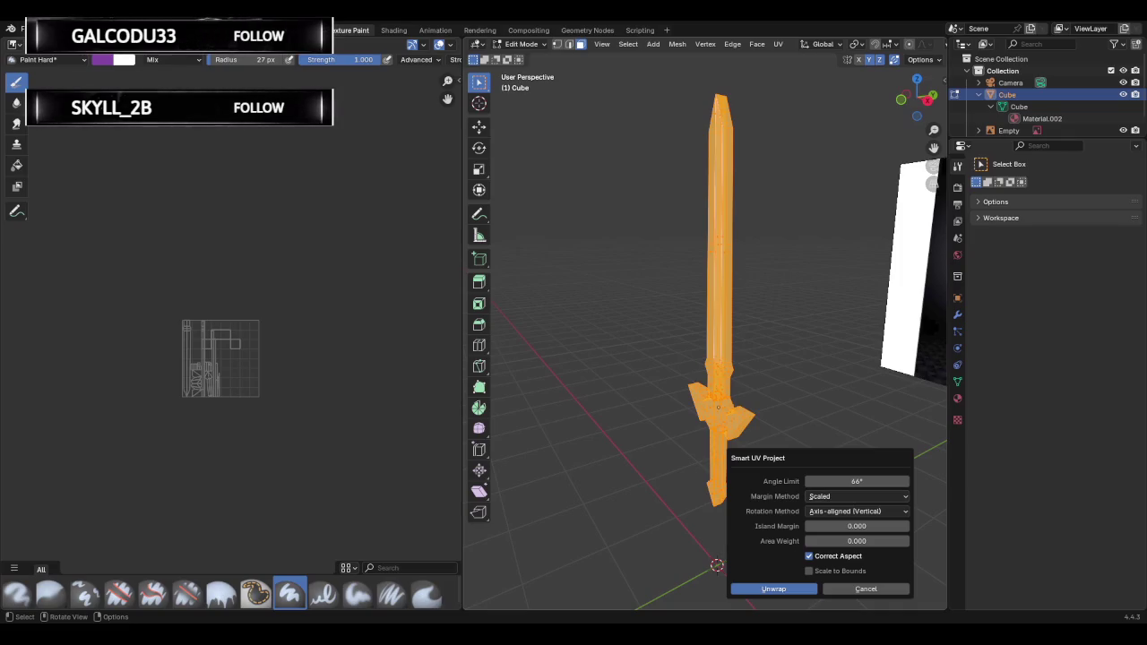
{"action": "left_click", "coordinate": [847, 511]}
{"action": "left_click", "coordinate": [844, 495]}
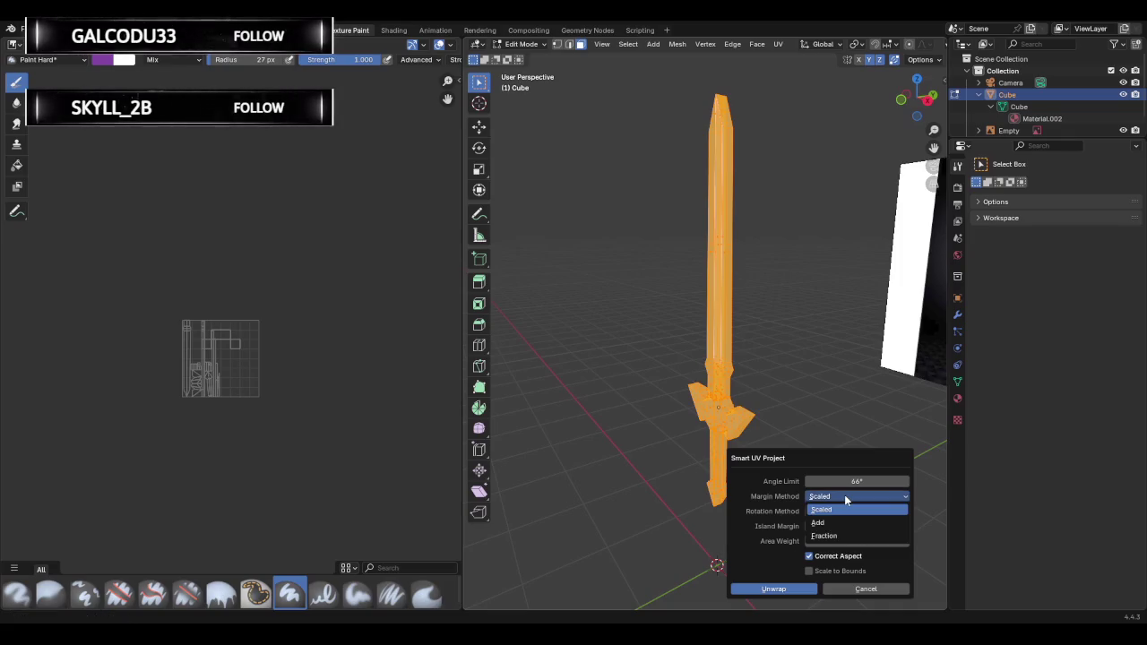
{"action": "left_click", "coordinate": [845, 495]}
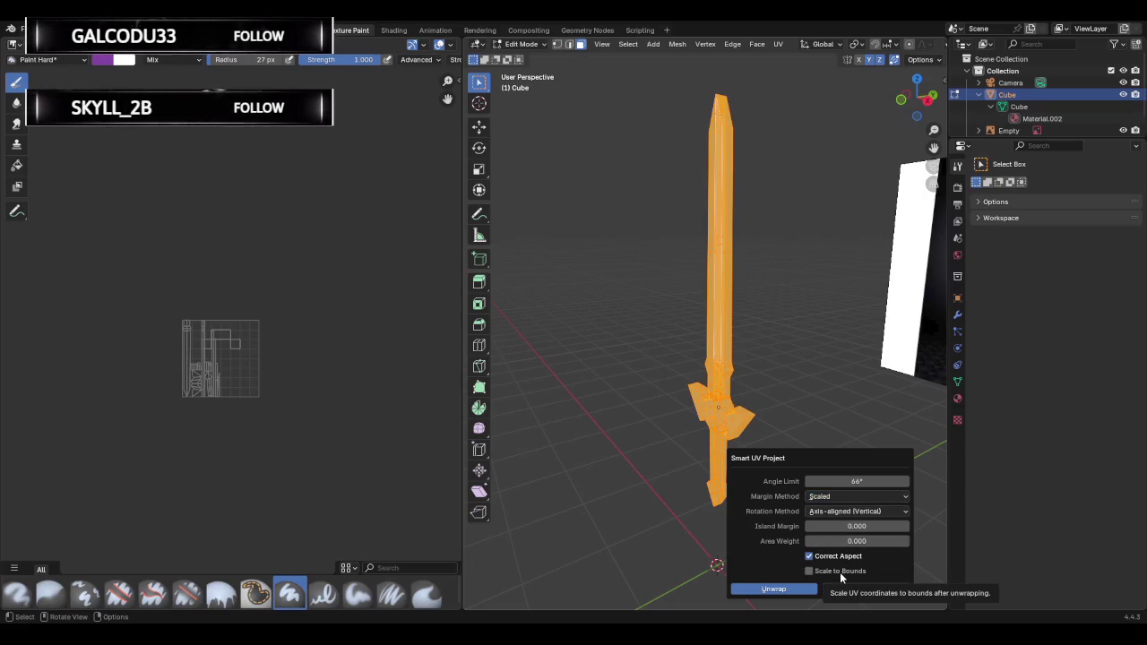
{"action": "left_click", "coordinate": [840, 572]}
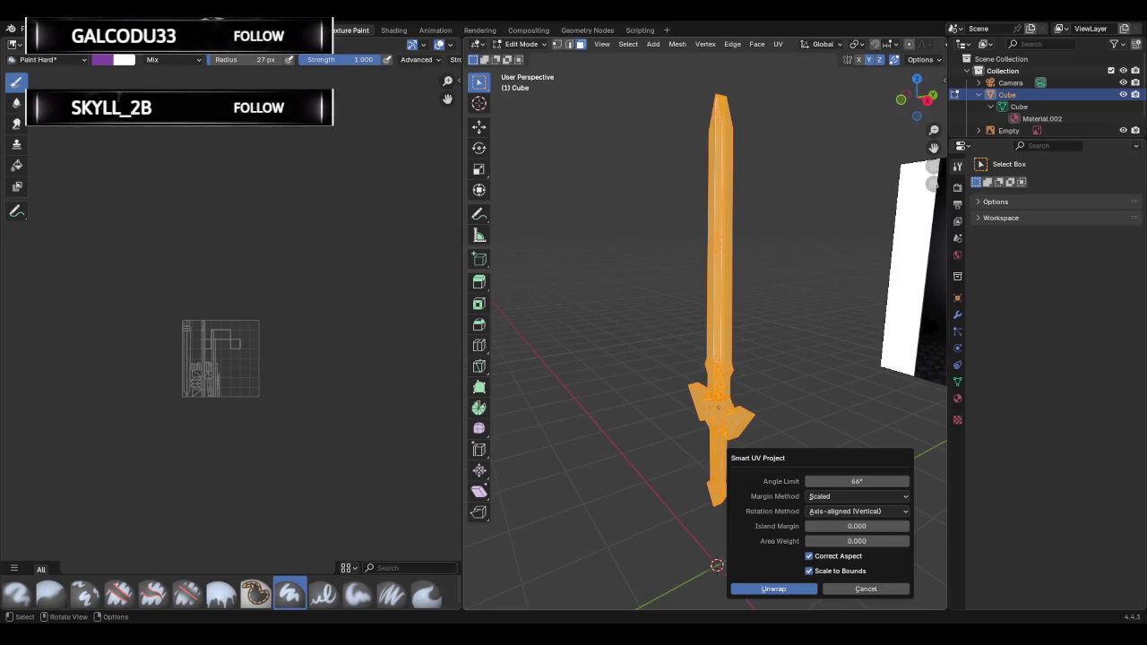
{"action": "left_click", "coordinate": [768, 590]}
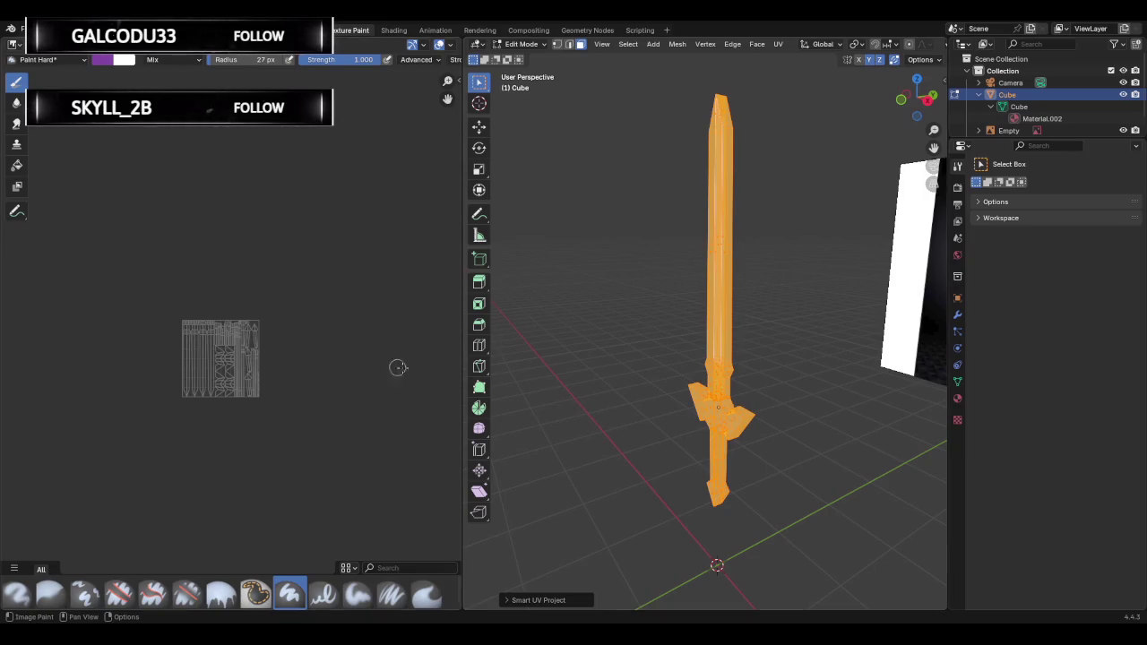
Browse the image editor's menus and dismiss them without running anything.
{"action": "scroll", "coordinate": [744, 355], "scroll_direction": "up", "scroll_amount": 5}
{"action": "scroll", "coordinate": [779, 363], "scroll_direction": "down", "scroll_amount": 4}
{"action": "scroll", "coordinate": [783, 340], "scroll_direction": "down", "scroll_amount": 2}
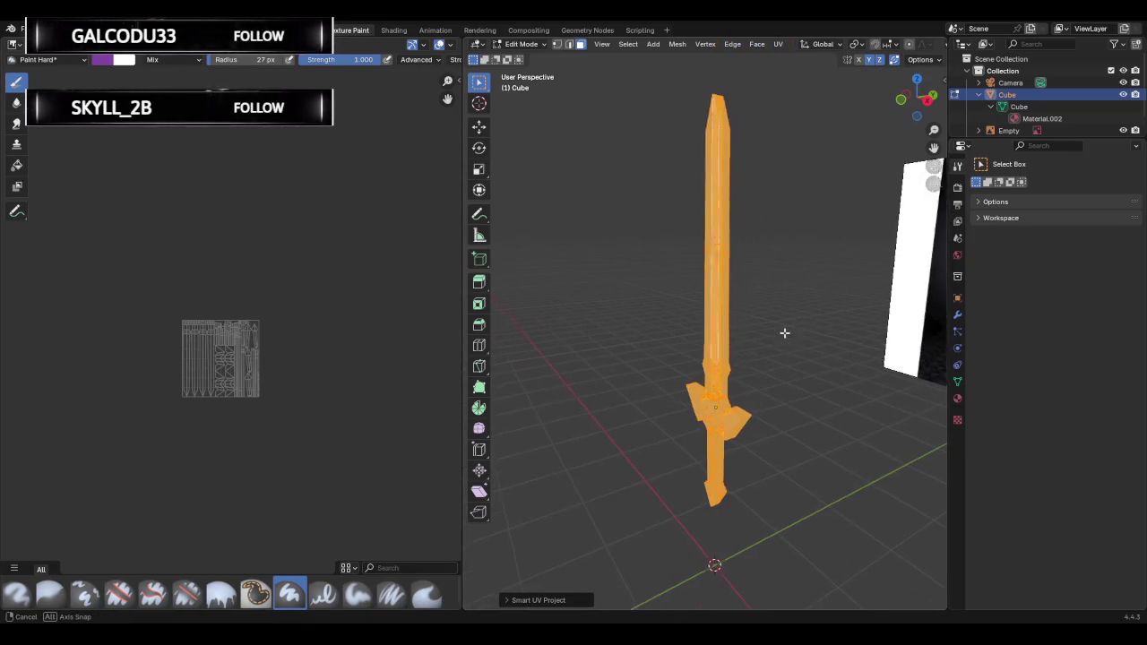
{"action": "middle_click_drag", "start_coordinate": [783, 332], "coordinate": [724, 335]}
{"action": "left_click", "coordinate": [40, 44]}
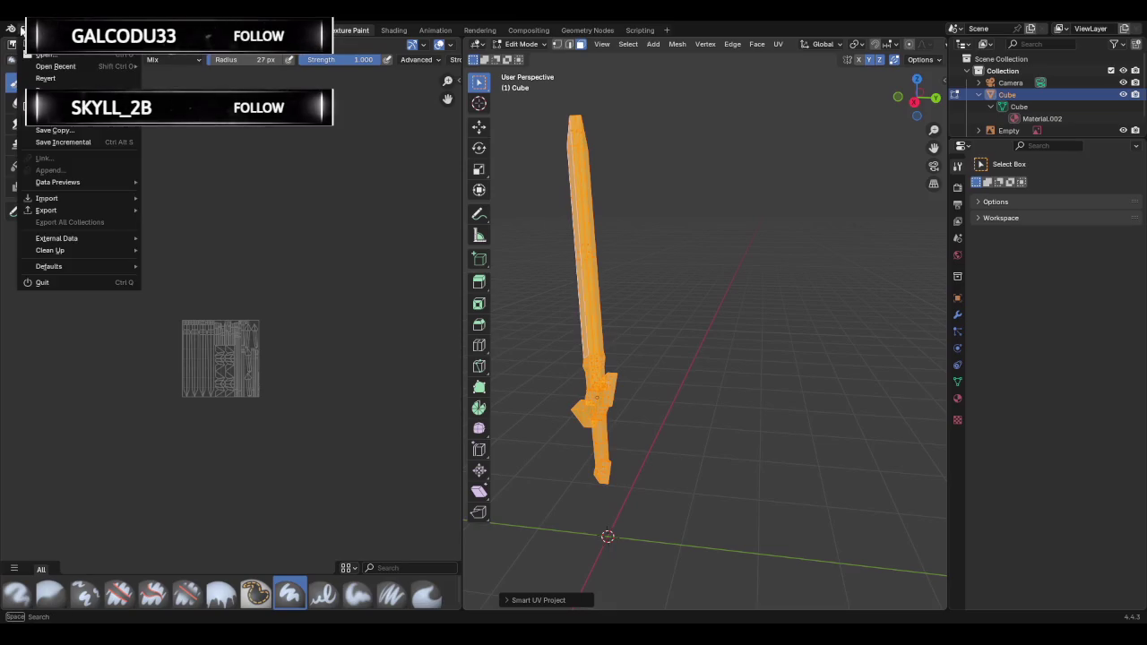
{"action": "left_click", "coordinate": [50, 29]}
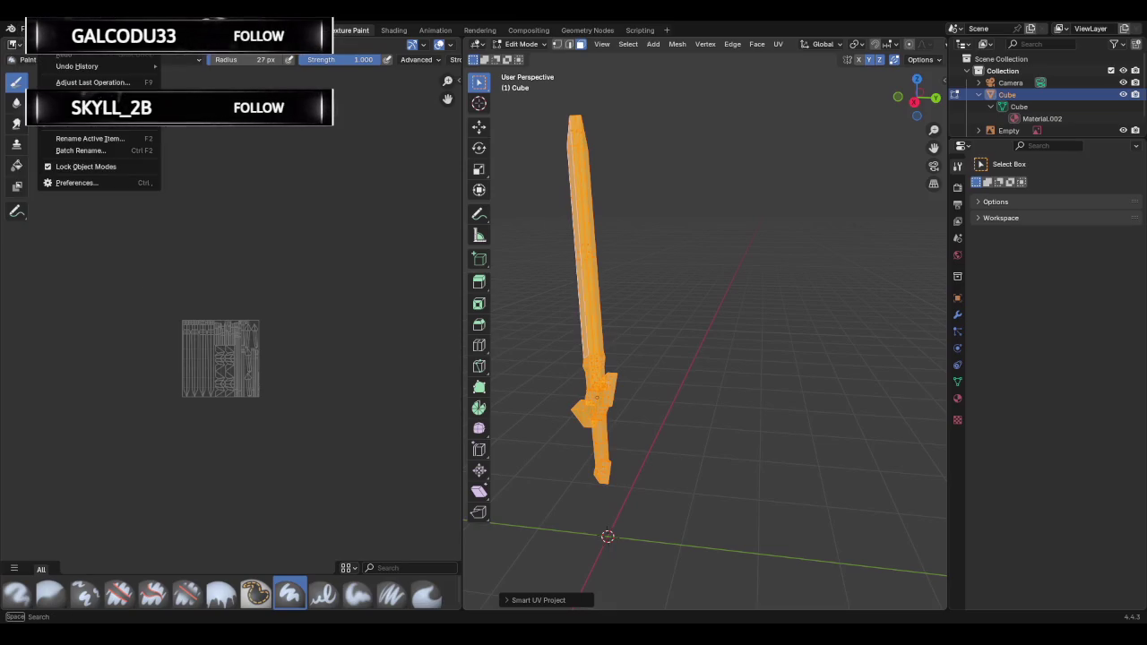
{"action": "key", "text": "Escape"}
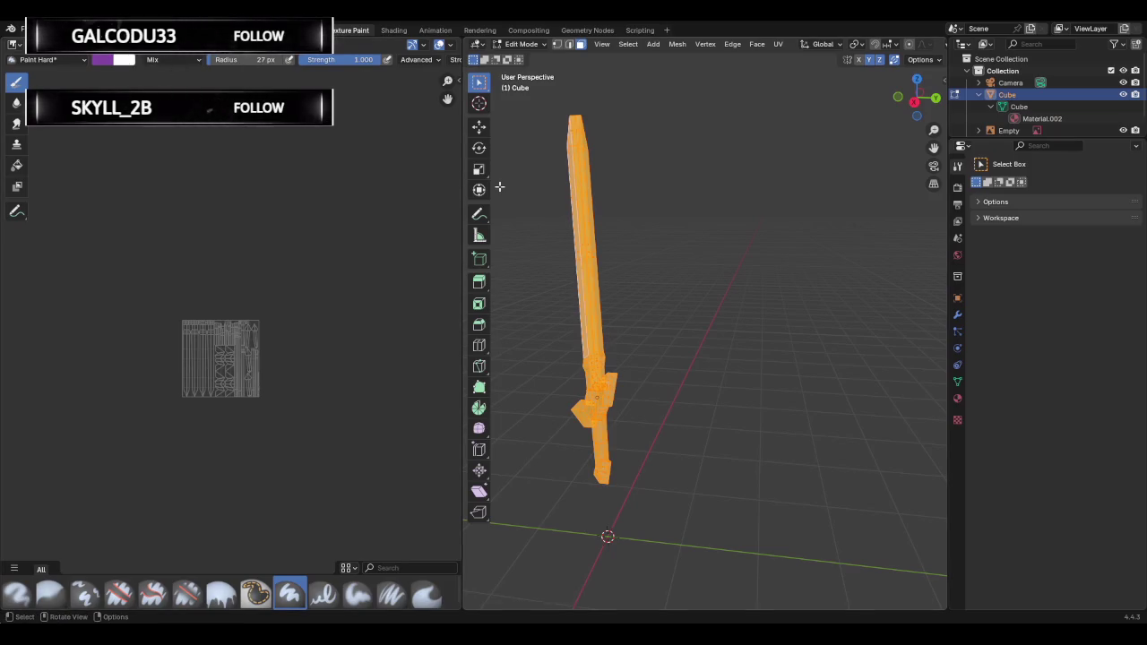
In Texture Paint, add a new Base Color paint slot texture.
{"action": "mouse_move", "coordinate": [608, 200]}
{"action": "middle_mouse_down"}
{"action": "mouse_move", "coordinate": [712, 199]}
{"action": "mouse_move", "coordinate": [666, 200]}
{"action": "middle_mouse_up"}
{"action": "key", "text": "Tab"}
{"action": "left_click", "coordinate": [688, 44]}
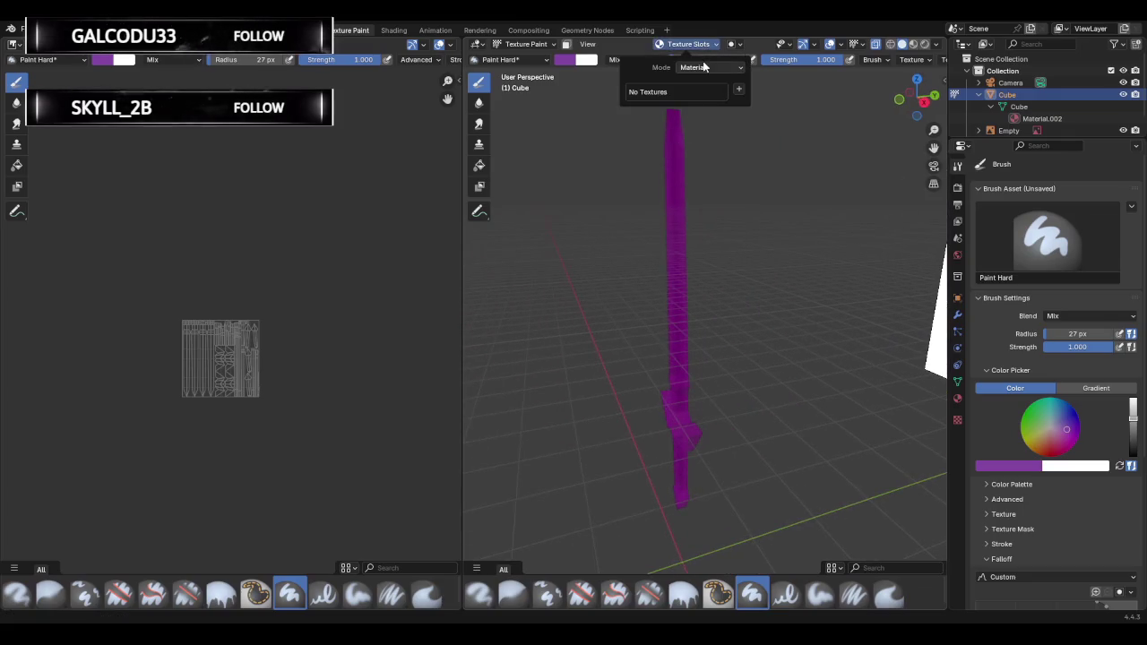
{"action": "left_click", "coordinate": [742, 89]}
{"action": "left_click", "coordinate": [763, 102]}
{"action": "left_click", "coordinate": [751, 219]}
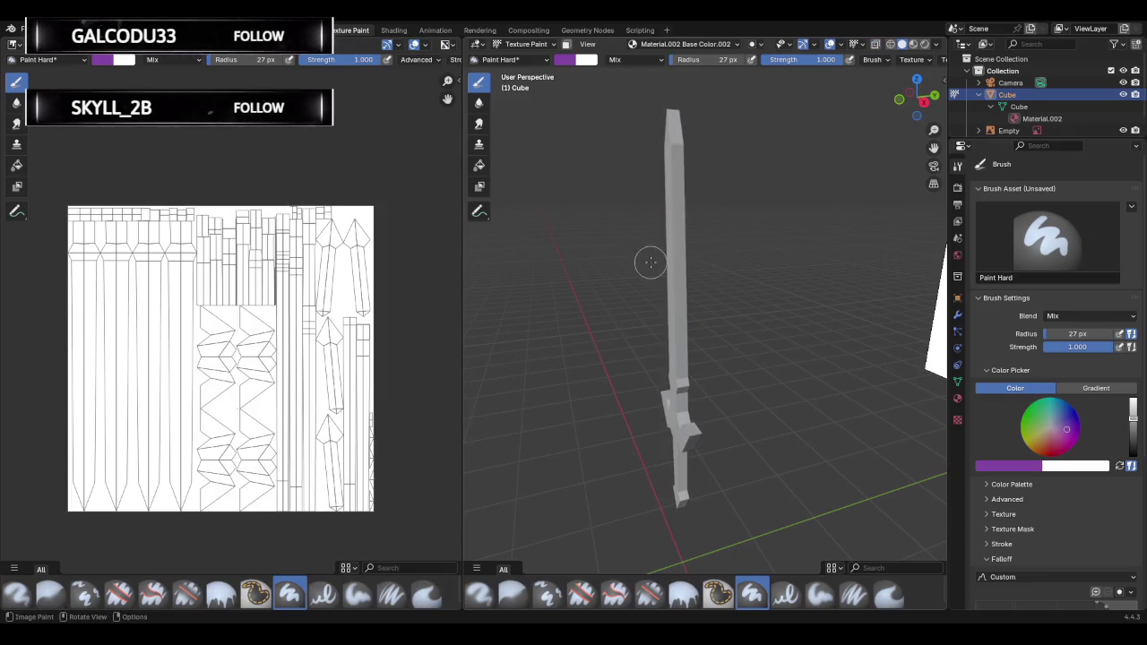
{"action": "middle_click_drag", "start_coordinate": [649, 261], "coordinate": [707, 355]}
{"action": "scroll", "coordinate": [707, 354], "scroll_direction": "up", "scroll_amount": 5}
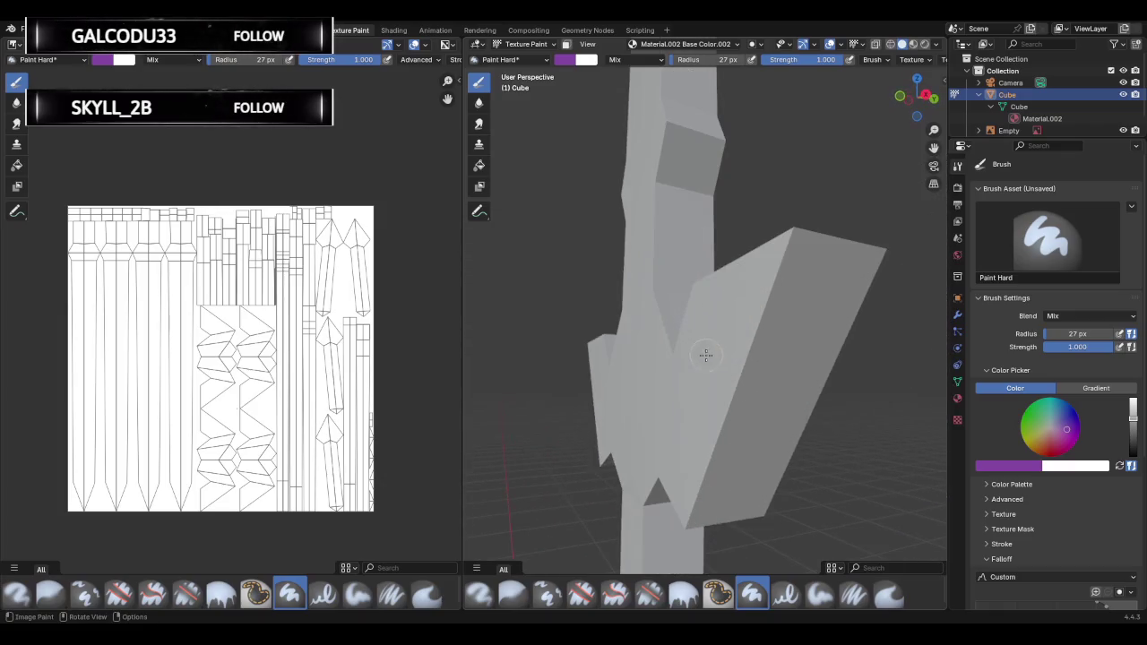
{"action": "left_click", "coordinate": [715, 376]}
{"action": "left_click", "coordinate": [719, 320]}
{"action": "left_click_drag", "start_coordinate": [735, 309], "coordinate": [833, 368]}
{"action": "mouse_move", "coordinate": [717, 448]}
{"action": "left_mouse_down"}
{"action": "mouse_move", "coordinate": [789, 242]}
{"action": "mouse_move", "coordinate": [804, 343]}
{"action": "mouse_move", "coordinate": [829, 328]}
{"action": "mouse_move", "coordinate": [836, 254]}
{"action": "mouse_move", "coordinate": [789, 263]}
{"action": "left_mouse_up"}
{"action": "scroll", "coordinate": [779, 258], "scroll_direction": "down", "scroll_amount": 6}
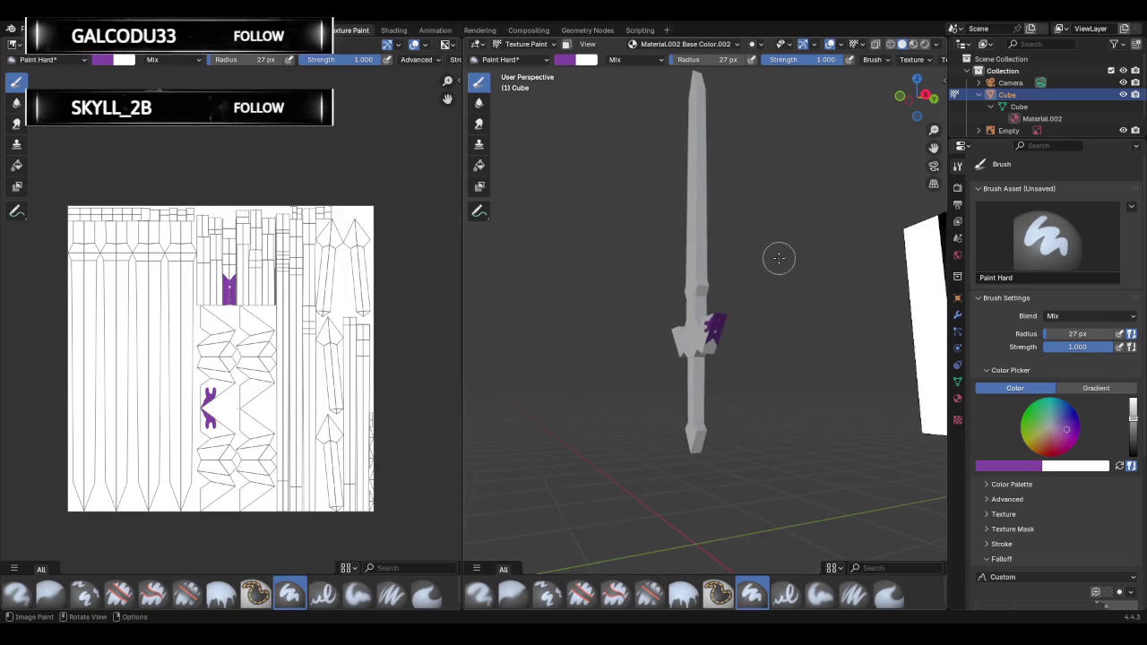
{"action": "scroll", "coordinate": [779, 258], "scroll_direction": "up", "scroll_amount": 3}
{"action": "scroll", "coordinate": [771, 269], "scroll_direction": "up", "scroll_amount": 3}
{"action": "mouse_move", "coordinate": [672, 322]}
{"action": "left_mouse_down"}
{"action": "mouse_move", "coordinate": [663, 394]}
{"action": "mouse_move", "coordinate": [721, 332]}
{"action": "left_mouse_up"}
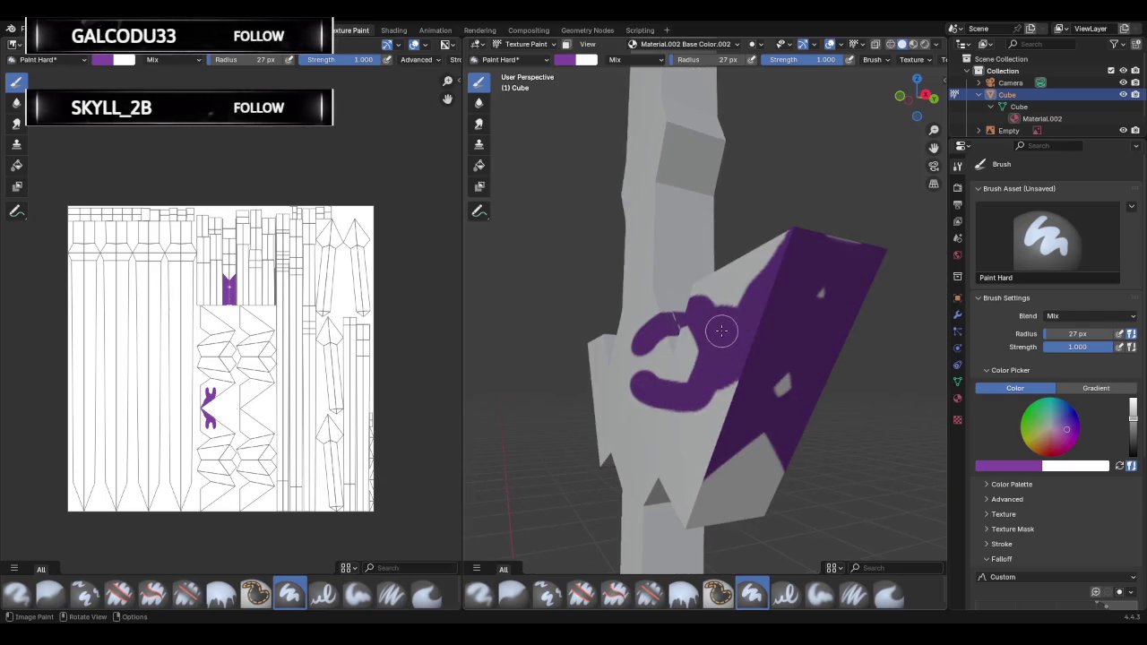
{"action": "scroll", "coordinate": [722, 332], "scroll_direction": "down", "scroll_amount": 6}
{"action": "key", "text": "ctrl+z"}
{"action": "scroll", "coordinate": [690, 390], "scroll_direction": "up", "scroll_amount": 6}
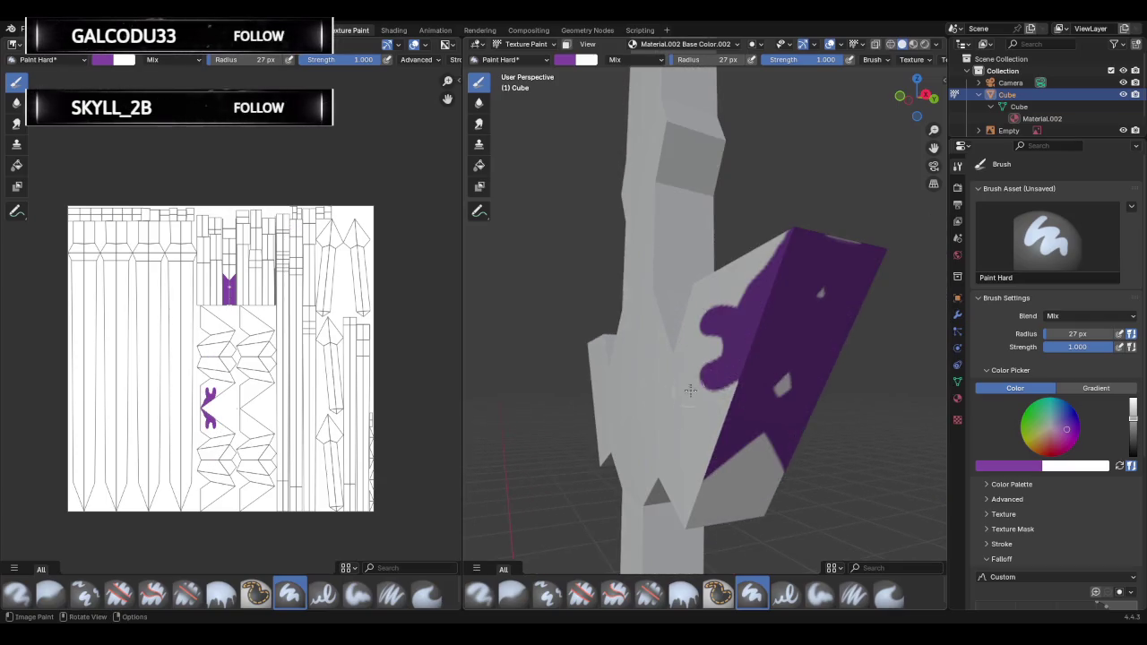
{"action": "scroll", "coordinate": [677, 386], "scroll_direction": "up", "scroll_amount": 3}
{"action": "scroll", "coordinate": [686, 381], "scroll_direction": "down", "scroll_amount": 8}
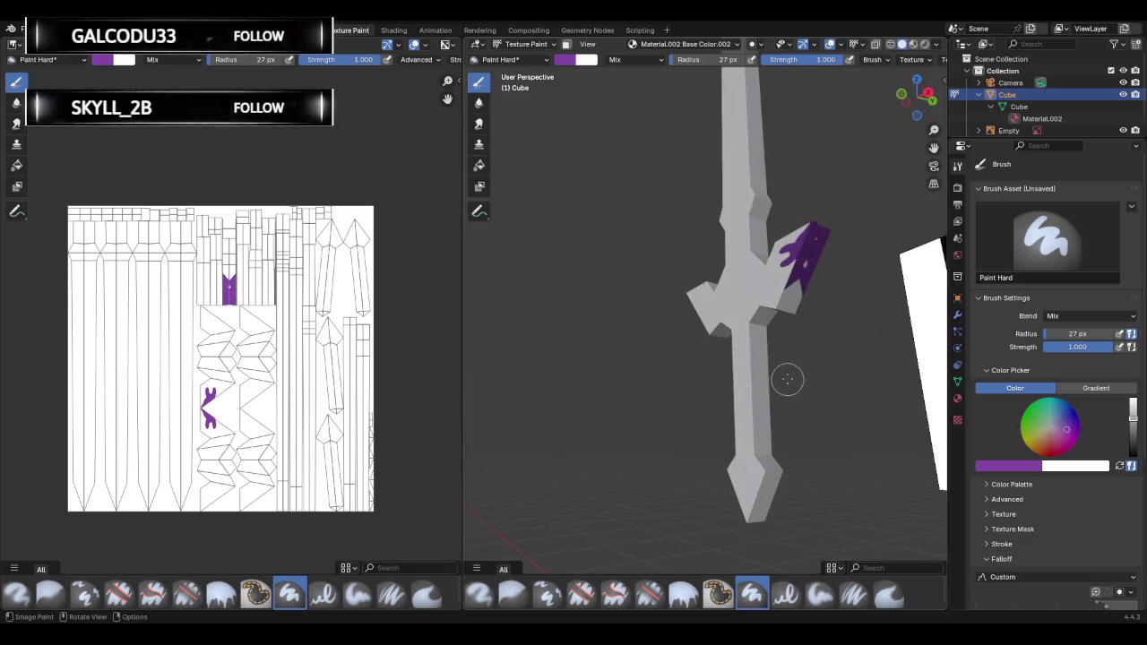
{"action": "middle_click_drag", "start_coordinate": [788, 380], "coordinate": [735, 407]}
{"action": "left_click_drag", "start_coordinate": [653, 443], "coordinate": [653, 490]}
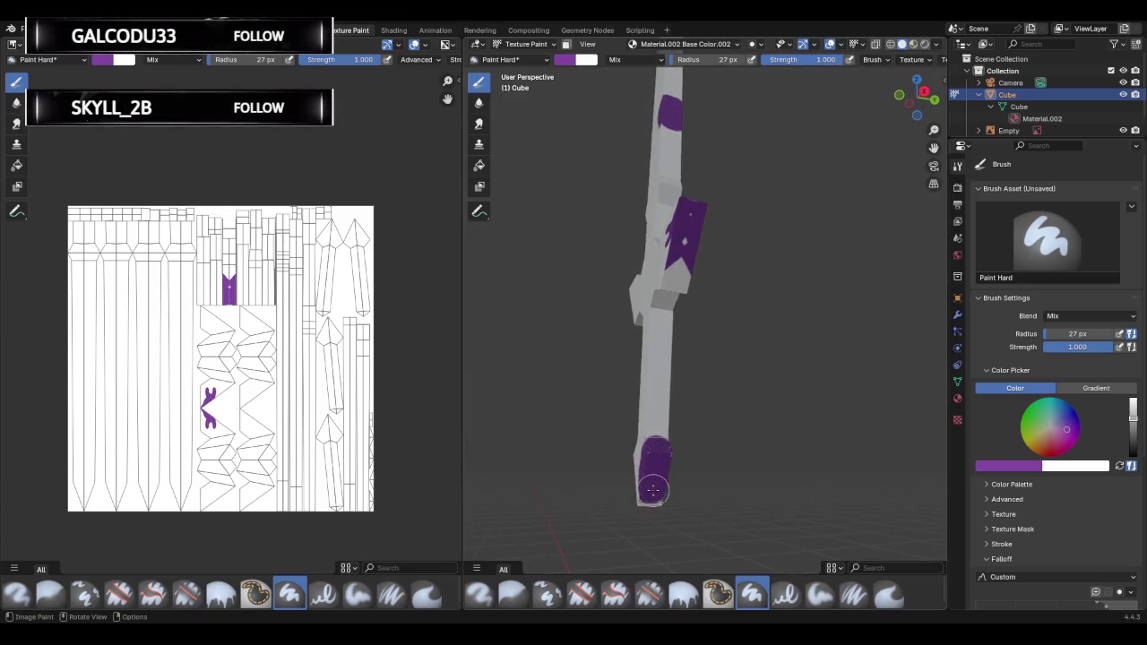
{"action": "middle_click_drag", "start_coordinate": [653, 489], "coordinate": [650, 461]}
{"action": "scroll", "coordinate": [660, 341], "scroll_direction": "down", "scroll_amount": 3}
{"action": "mouse_move", "coordinate": [660, 340]}
{"action": "middle_mouse_down"}
{"action": "mouse_move", "coordinate": [717, 372]}
{"action": "mouse_move", "coordinate": [638, 364]}
{"action": "middle_mouse_up"}
{"action": "key", "text": "ctrl+z"}
{"action": "key", "text": "ctrl+z"}
{"action": "key", "text": "ctrl+z"}
{"action": "key", "text": "ctrl+z"}
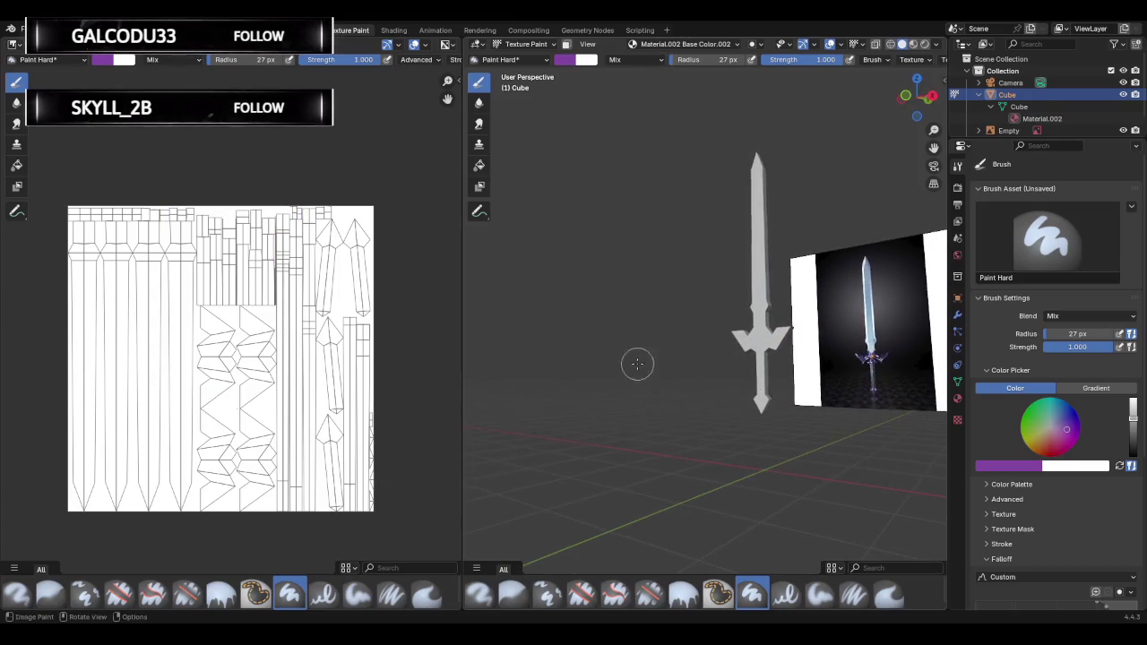
{"action": "key", "text": "ctrl+z"}
{"action": "mouse_move", "coordinate": [709, 338]}
{"action": "middle_mouse_down"}
{"action": "mouse_move", "coordinate": [651, 353]}
{"action": "mouse_move", "coordinate": [678, 341]}
{"action": "middle_mouse_up"}
Return to Edit Mode with Tab and deselect the whole mesh with Alt+A.
{"action": "key", "text": "Tab"}
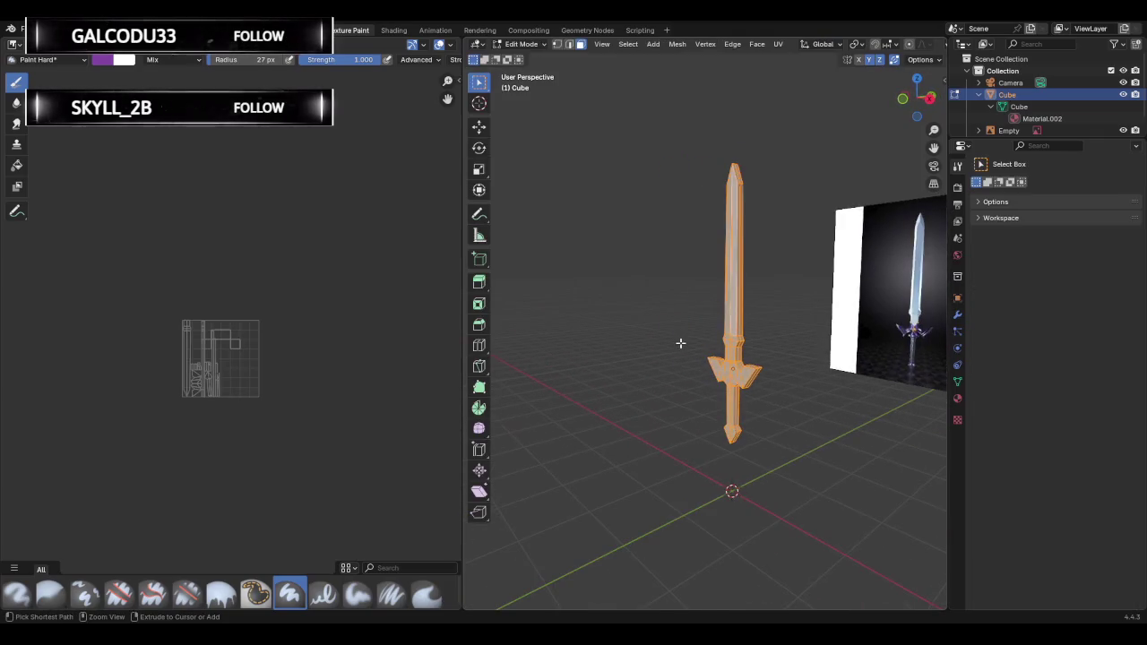
{"action": "key", "text": "alt+a"}
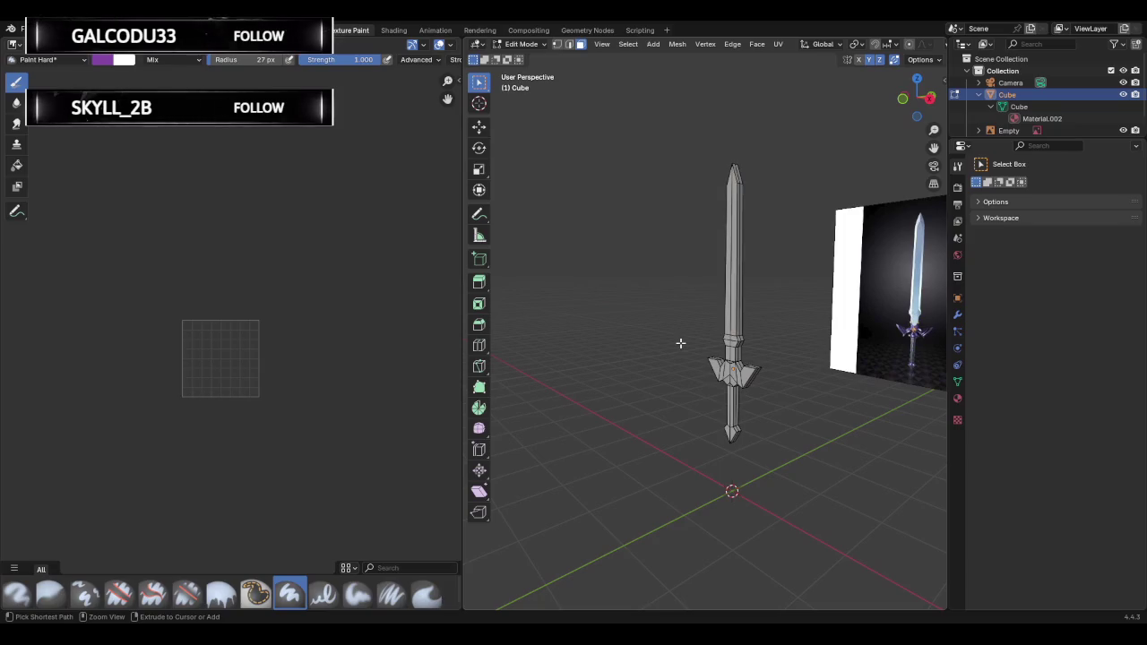
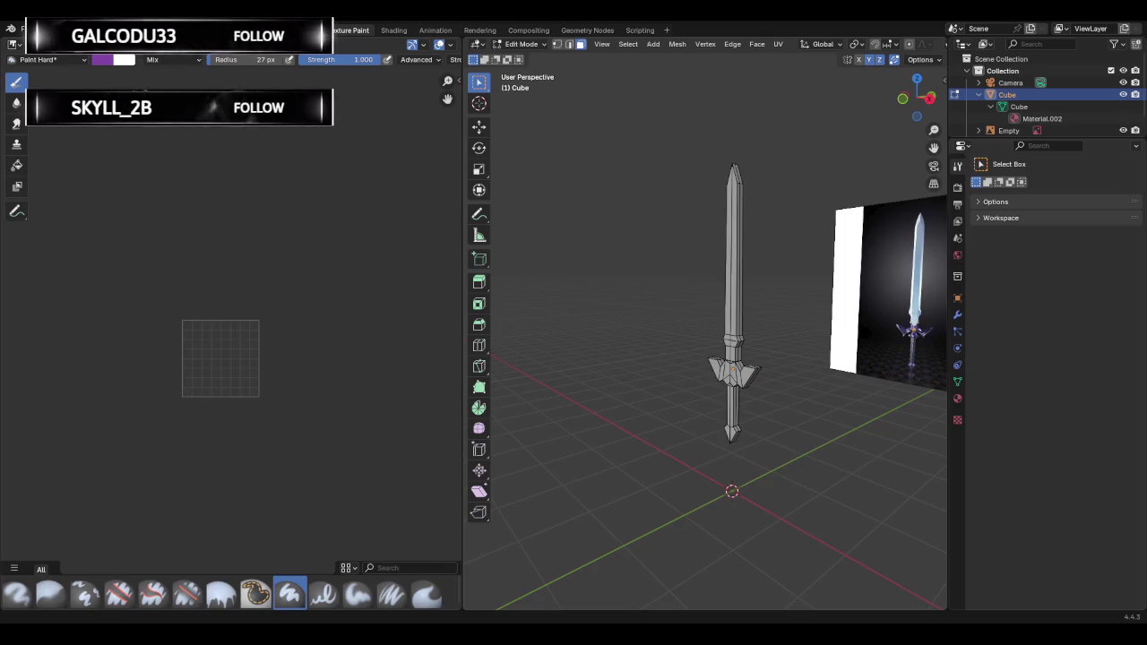
Re-enter Edit Mode on the sword, box-select the whole mesh, then clear the selection.
{"action": "key", "text": "Tab"}
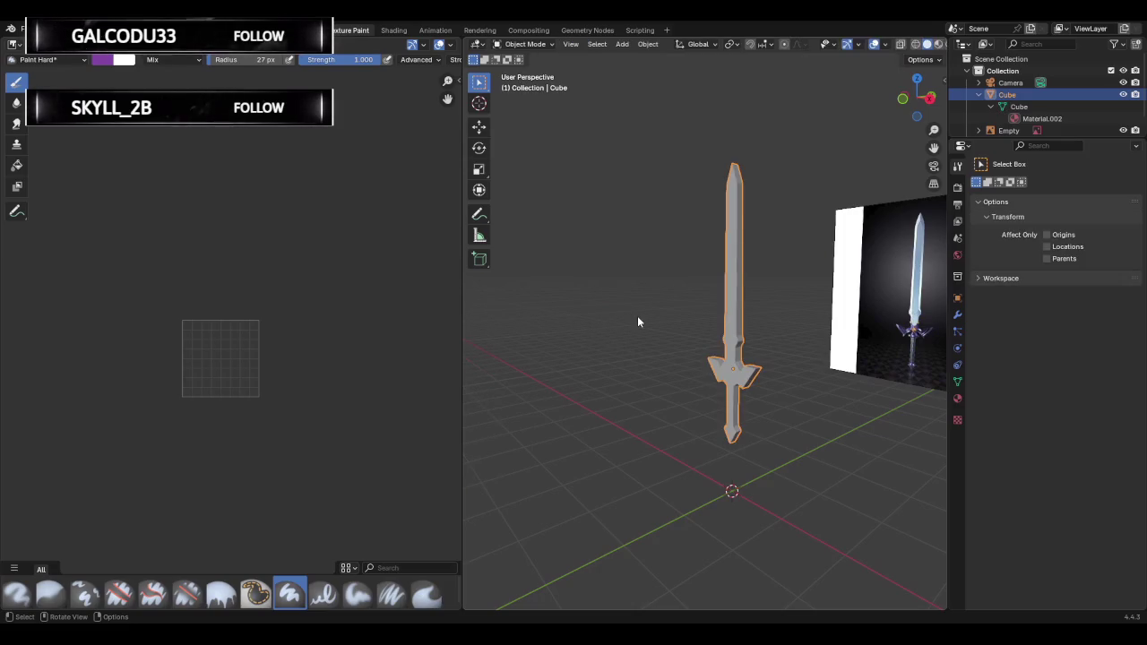
{"action": "key", "text": "Tab"}
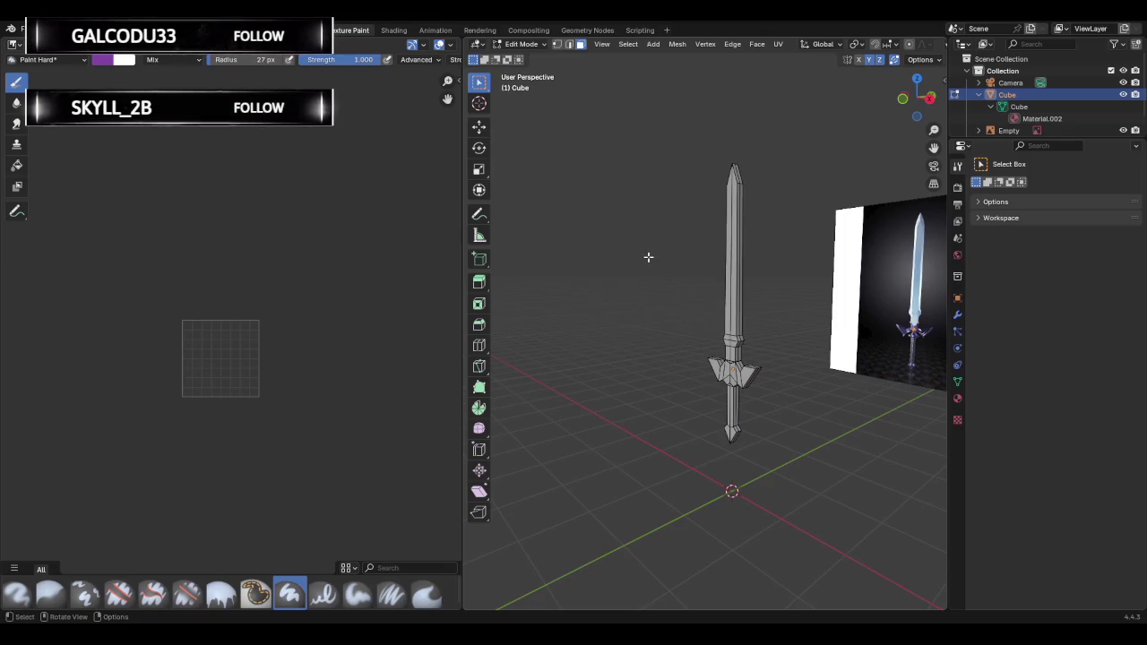
{"action": "key", "text": "q"}
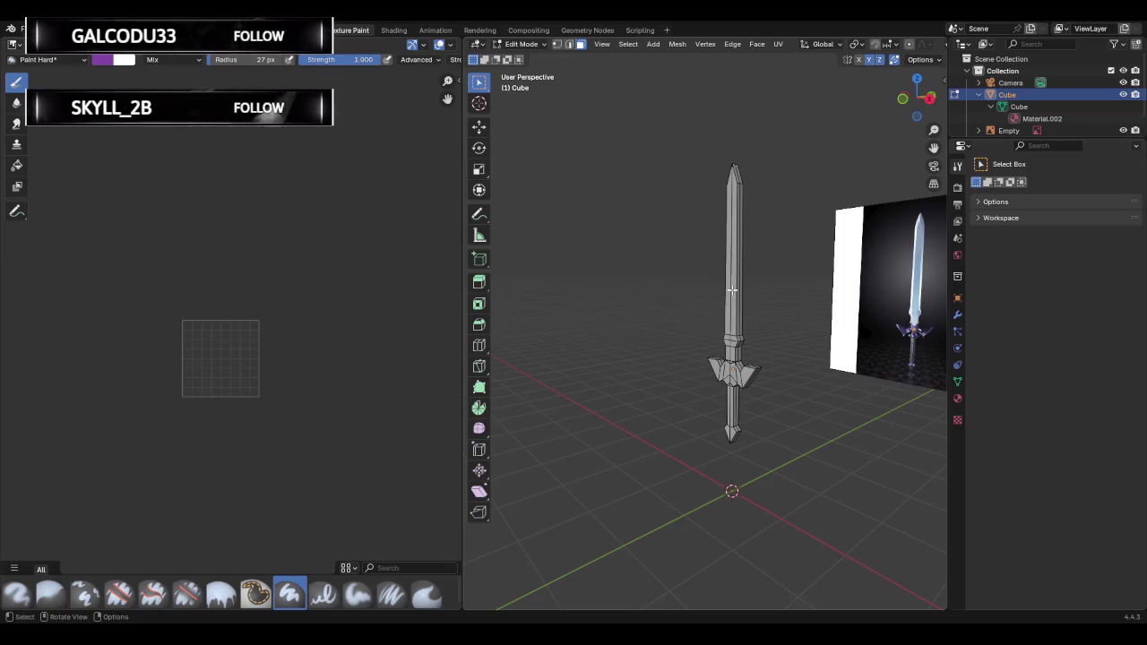
{"action": "key", "text": "ctrl+f"}
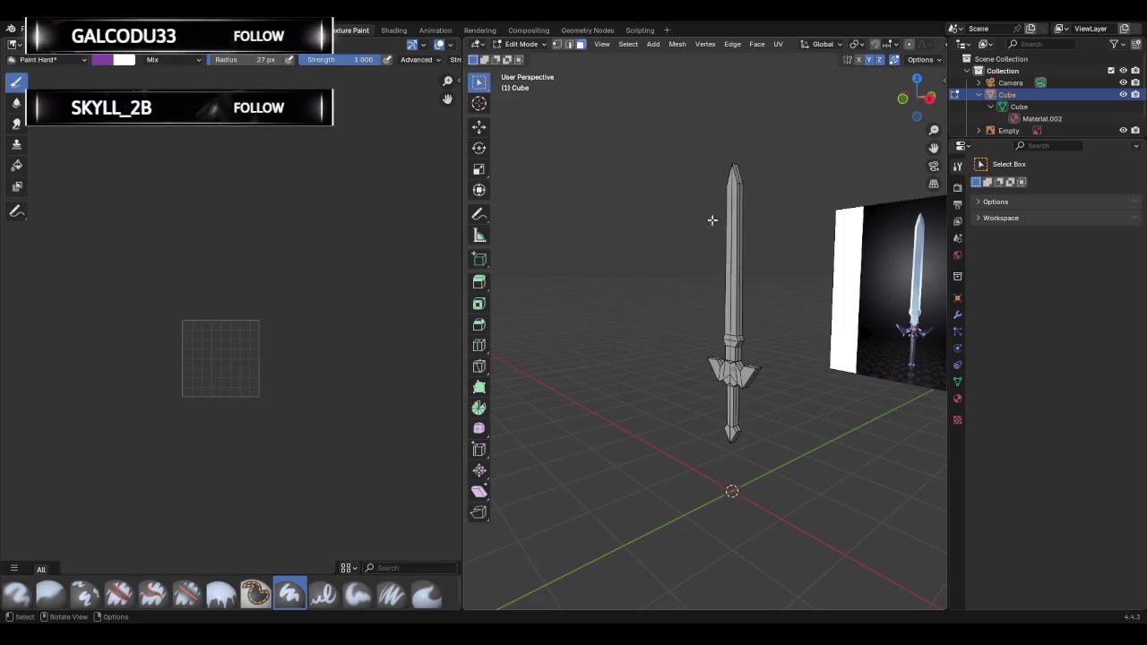
{"action": "left_click_drag", "start_coordinate": [667, 135], "coordinate": [786, 435]}
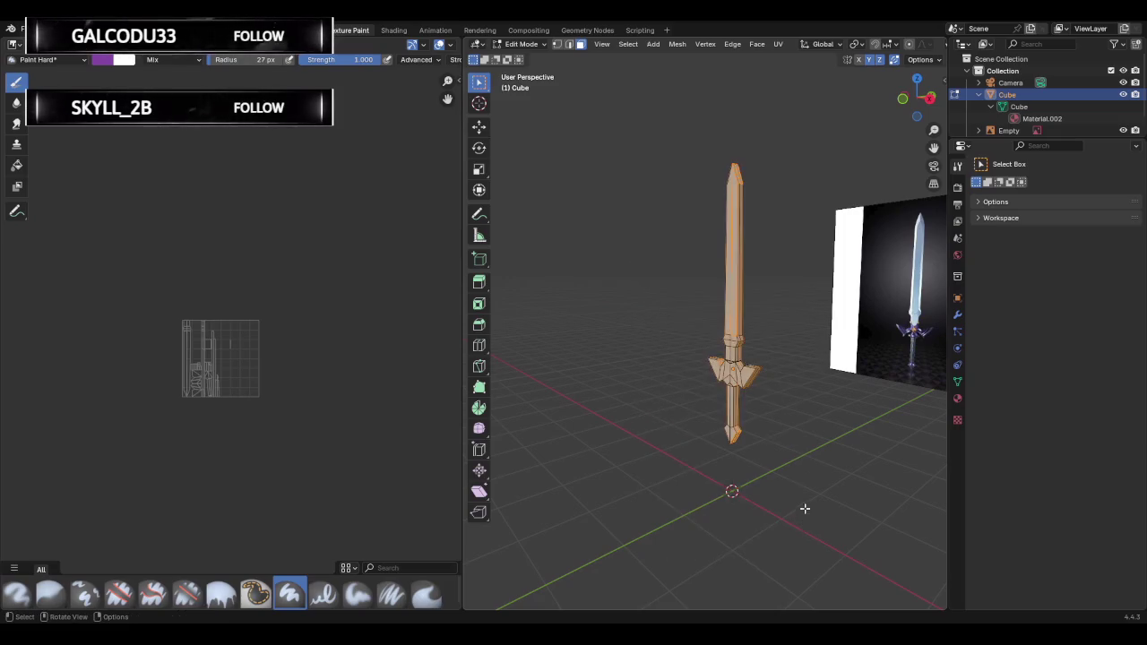
{"action": "key", "text": "q"}
{"action": "left_click", "coordinate": [754, 334]}
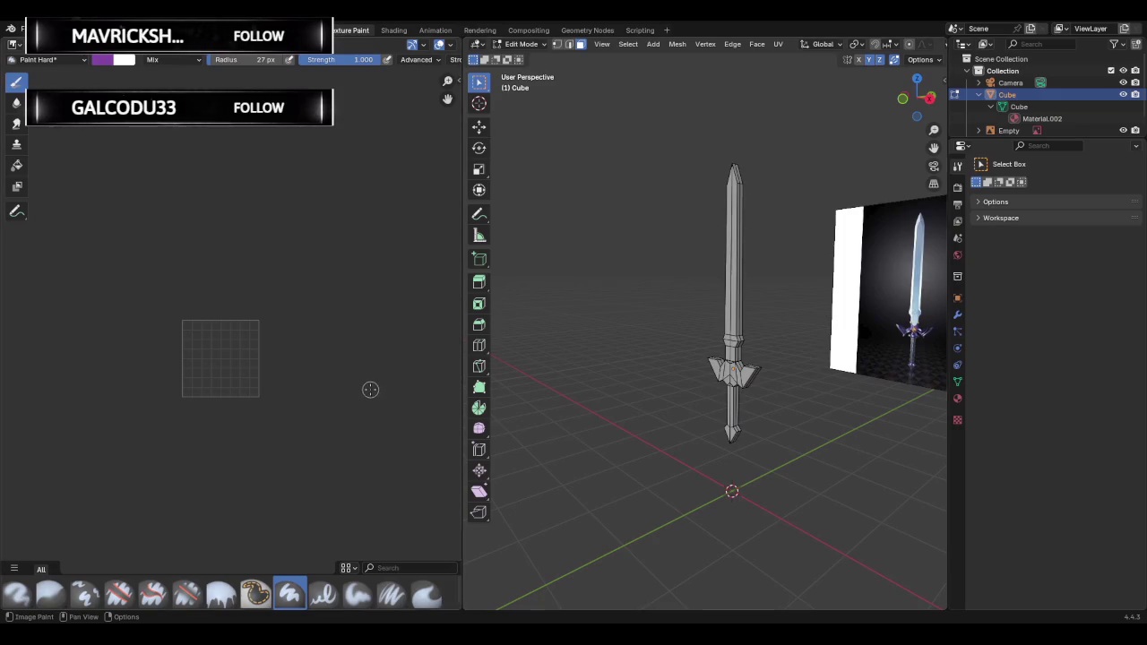
Orbit around the sword, box-select it, and clear the selection again.
{"action": "mouse_move", "coordinate": [668, 320]}
{"action": "middle_mouse_down"}
{"action": "mouse_move", "coordinate": [677, 309]}
{"action": "mouse_move", "coordinate": [545, 323]}
{"action": "middle_mouse_up"}
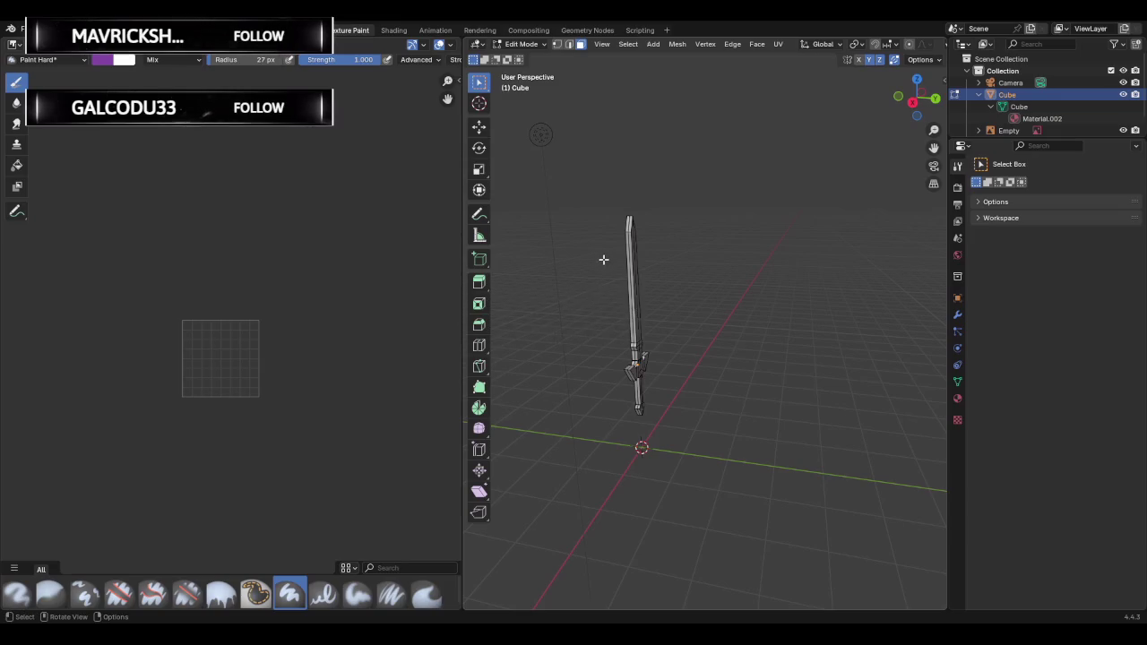
{"action": "left_click_drag", "start_coordinate": [604, 201], "coordinate": [745, 490]}
{"action": "middle_click_drag", "start_coordinate": [730, 359], "coordinate": [673, 366]}
{"action": "key", "text": "q"}
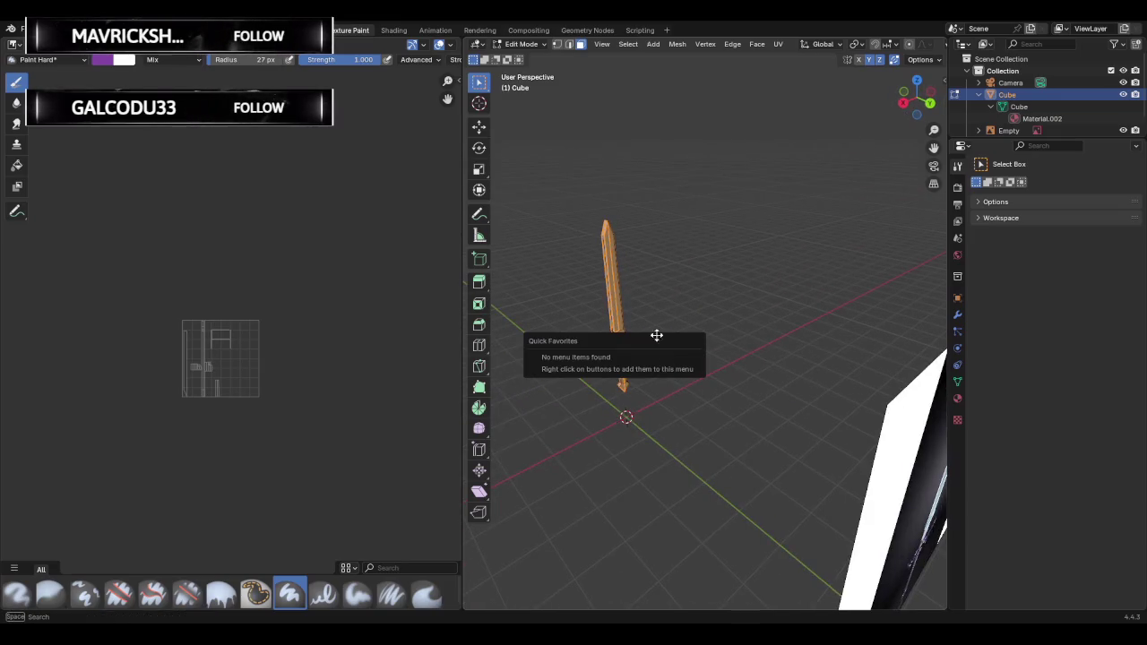
{"action": "left_click", "coordinate": [639, 295]}
{"action": "middle_click_drag", "start_coordinate": [640, 294], "coordinate": [674, 311]}
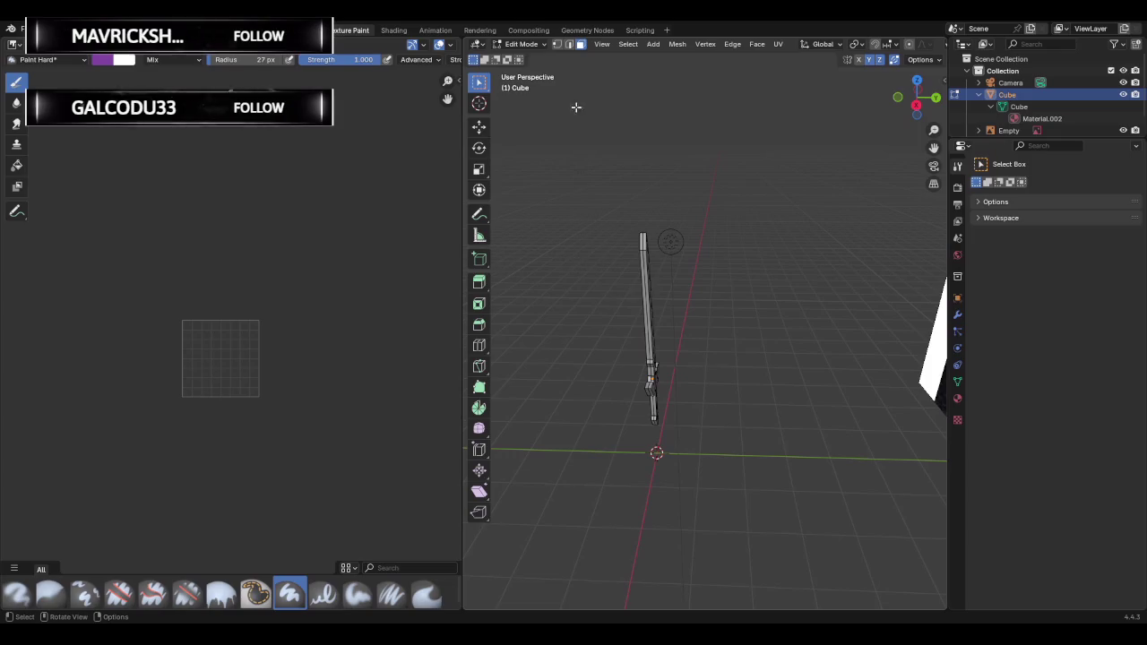
Switch to Vertex select mode and select all of the sword's vertices.
{"action": "left_click", "coordinate": [557, 44]}
{"action": "key", "text": "a"}
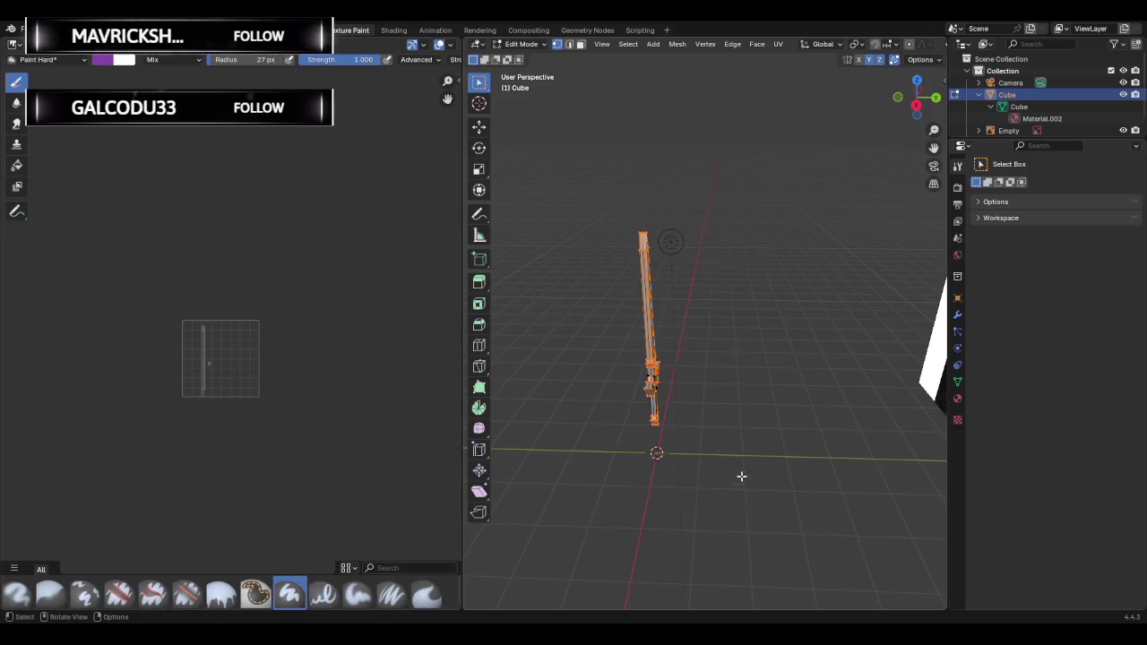
{"action": "middle_click_drag", "start_coordinate": [741, 476], "coordinate": [738, 353]}
{"action": "key", "text": "q"}
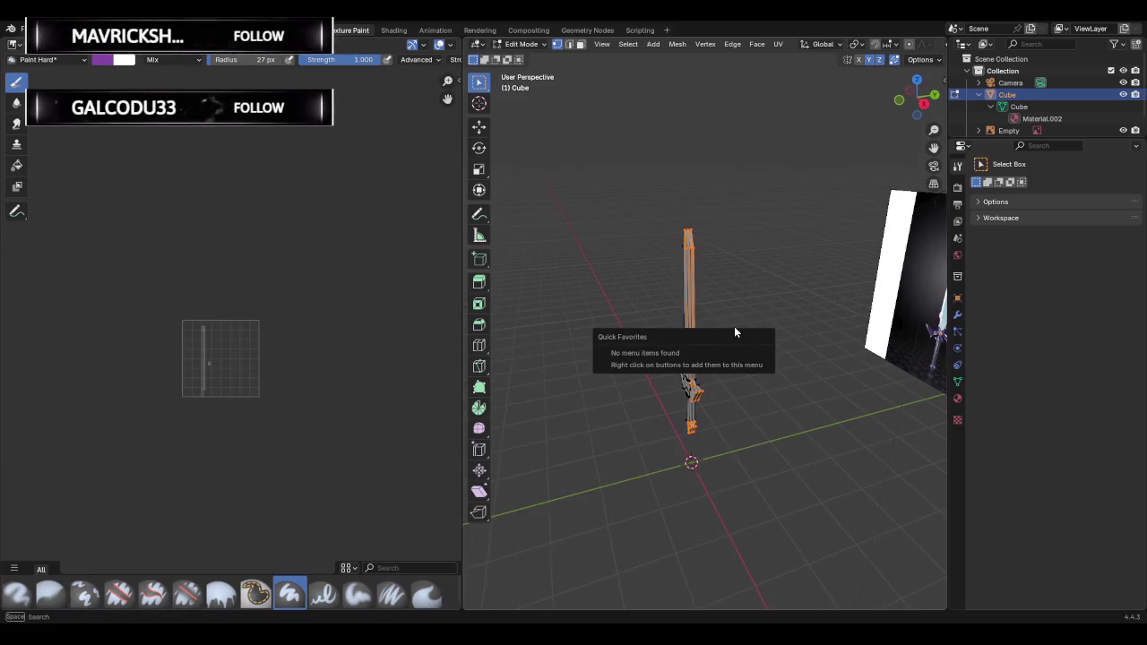
{"action": "key", "text": "Escape"}
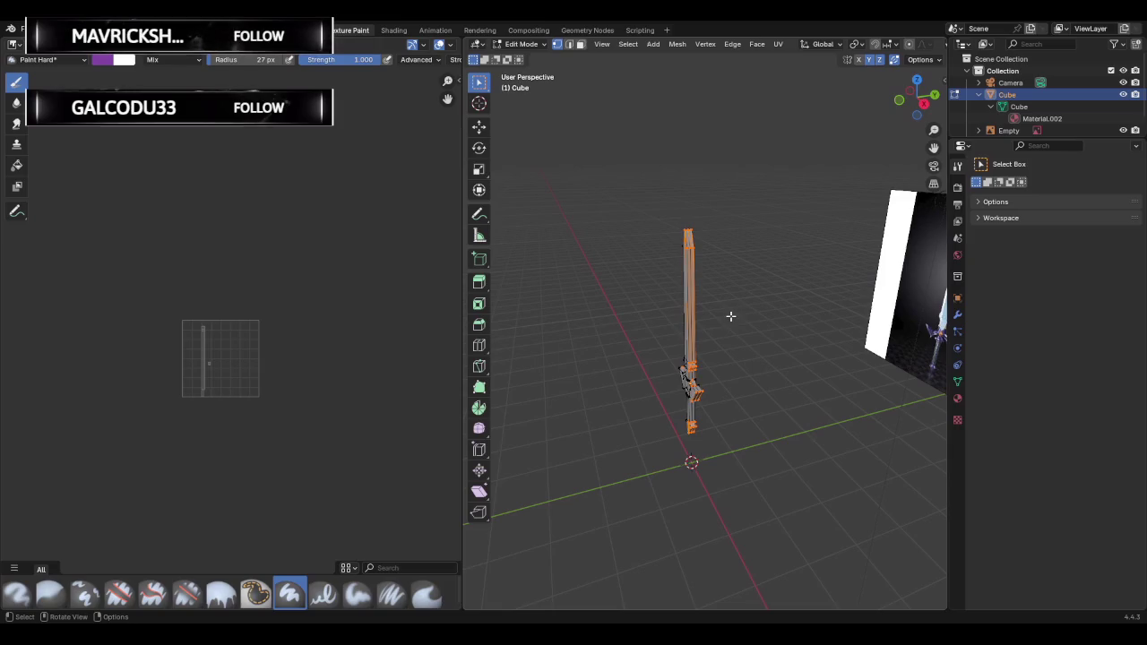
{"action": "key", "text": "q"}
{"action": "key", "text": "Escape"}
{"action": "key", "text": "a"}
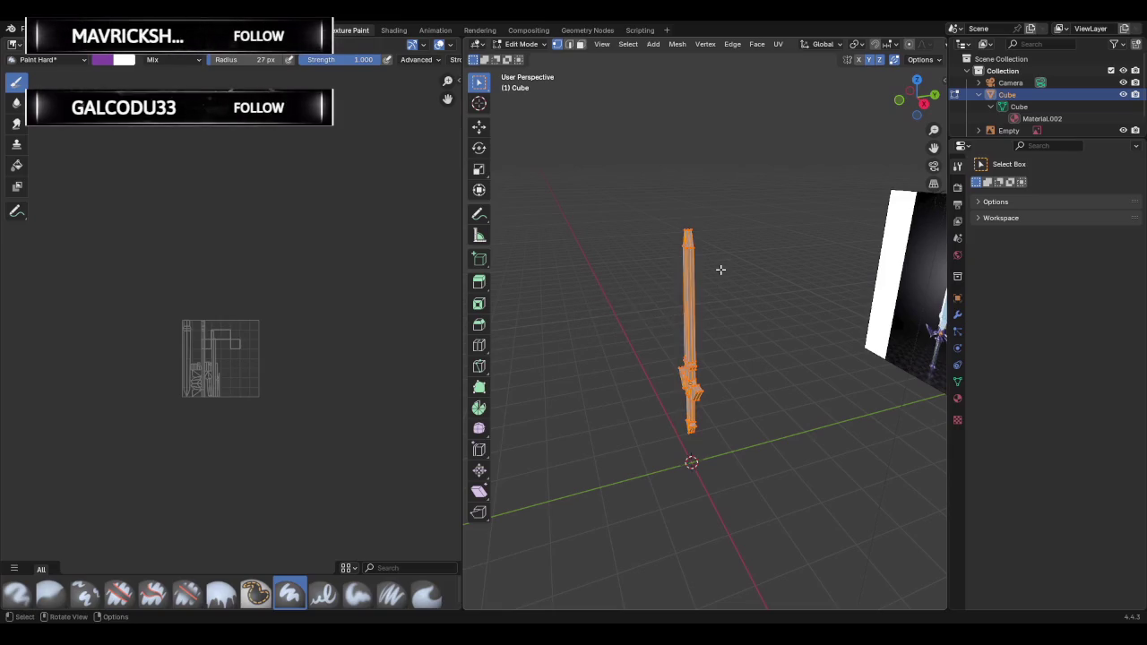
{"action": "middle_click_drag", "start_coordinate": [721, 269], "coordinate": [658, 266]}
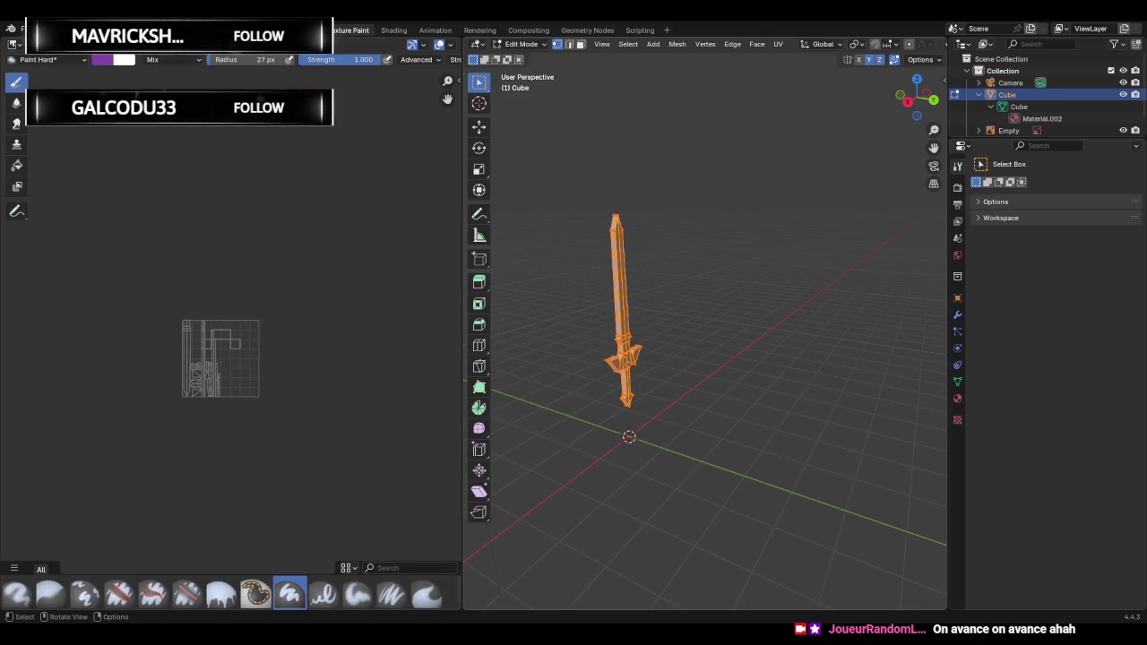
Merge the vertices at center, undo it twice to restore the sword, and reopen the Vertex menu.
{"action": "right_click", "coordinate": [577, 323]}
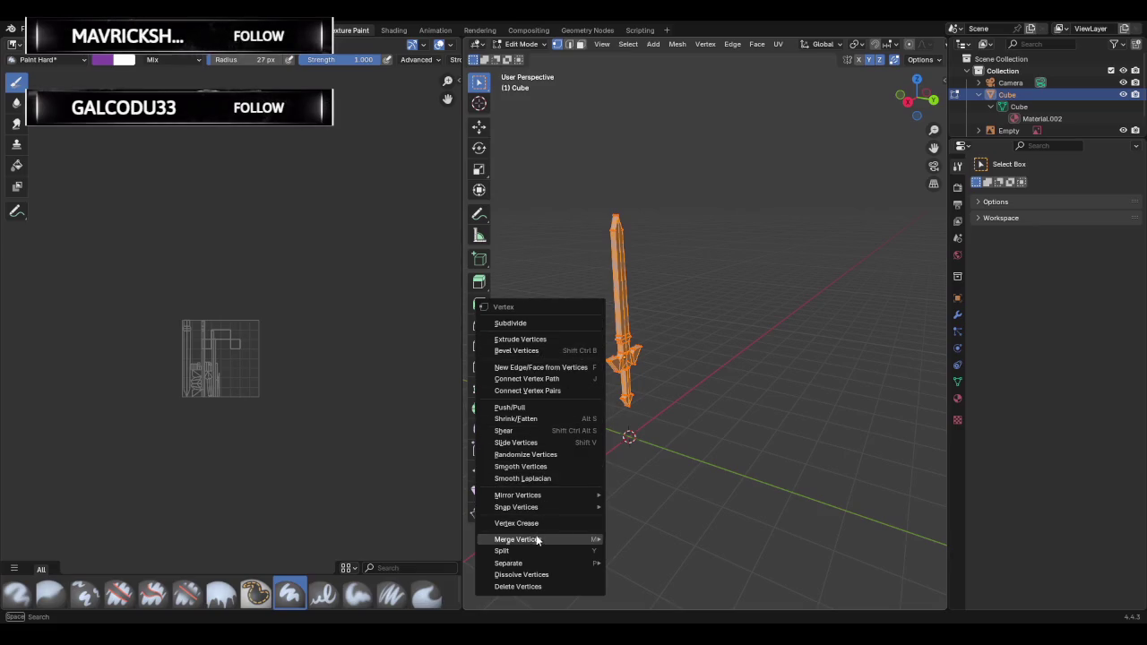
{"action": "mouse_move", "coordinate": [518, 540]}
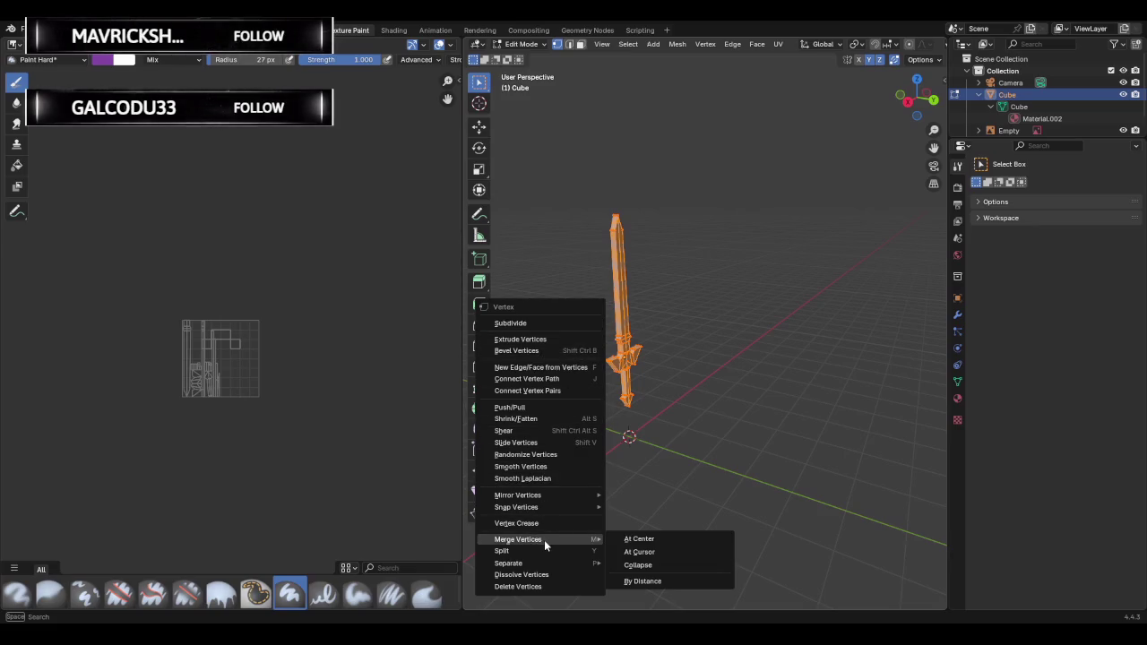
{"action": "left_click", "coordinate": [621, 539]}
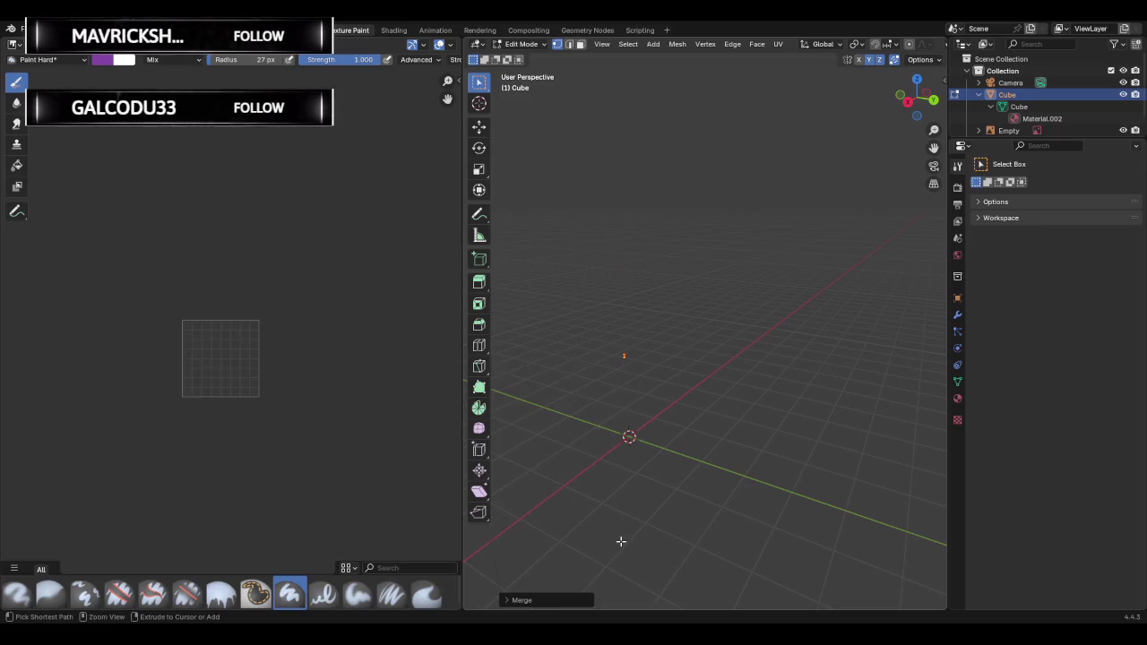
{"action": "key", "text": "ctrl+z"}
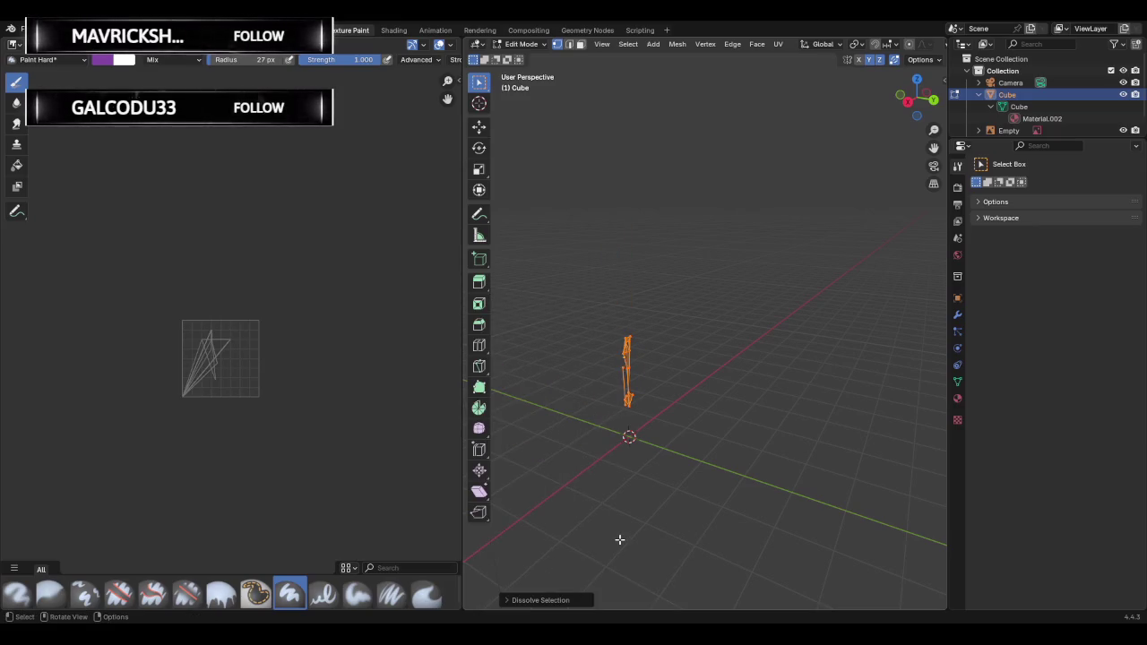
{"action": "key", "text": "ctrl+z"}
{"action": "key", "text": "ctrl+v"}
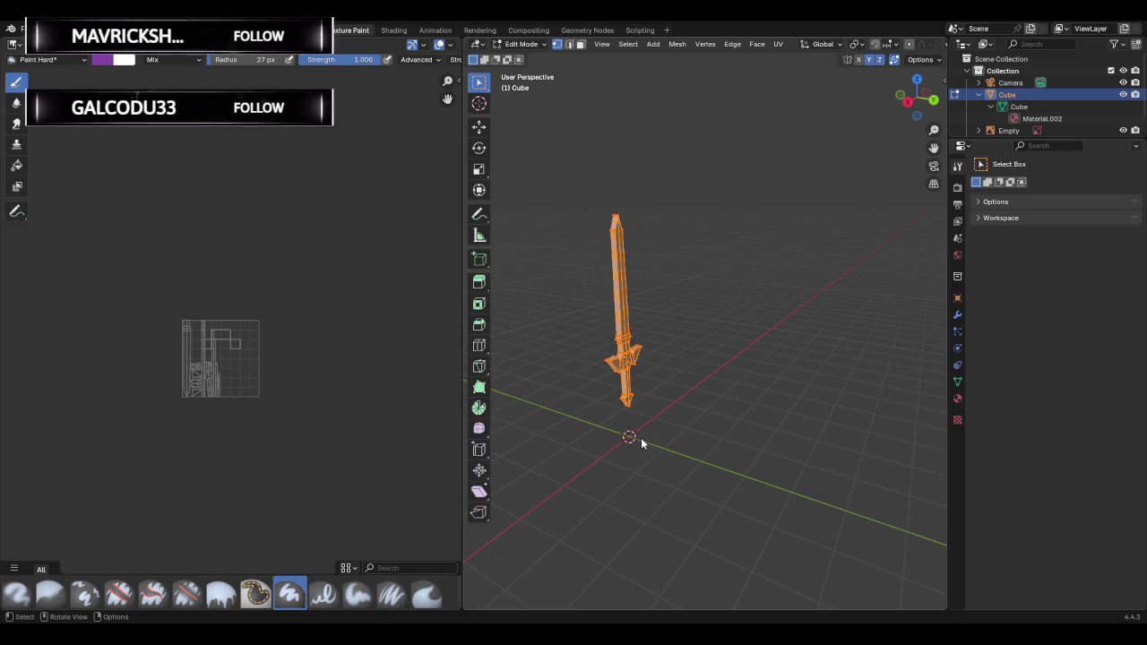
{"action": "key", "text": "ctrl+v"}
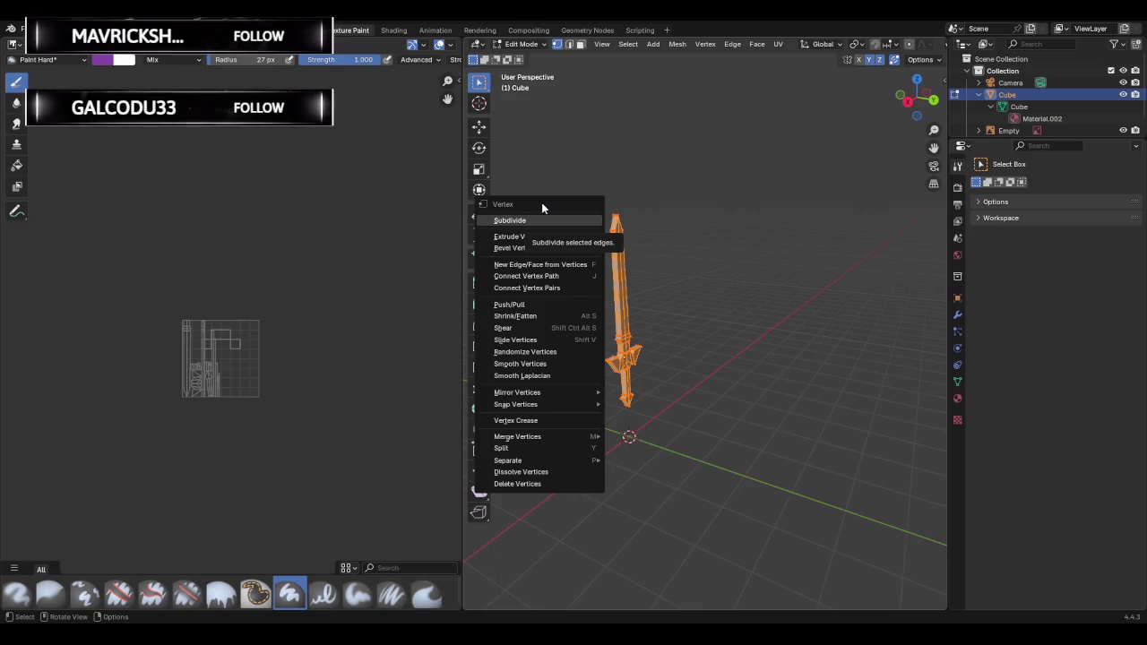
Switch to Face select mode, cycle the select tools, and select all of the sword's faces.
{"action": "key", "text": "3"}
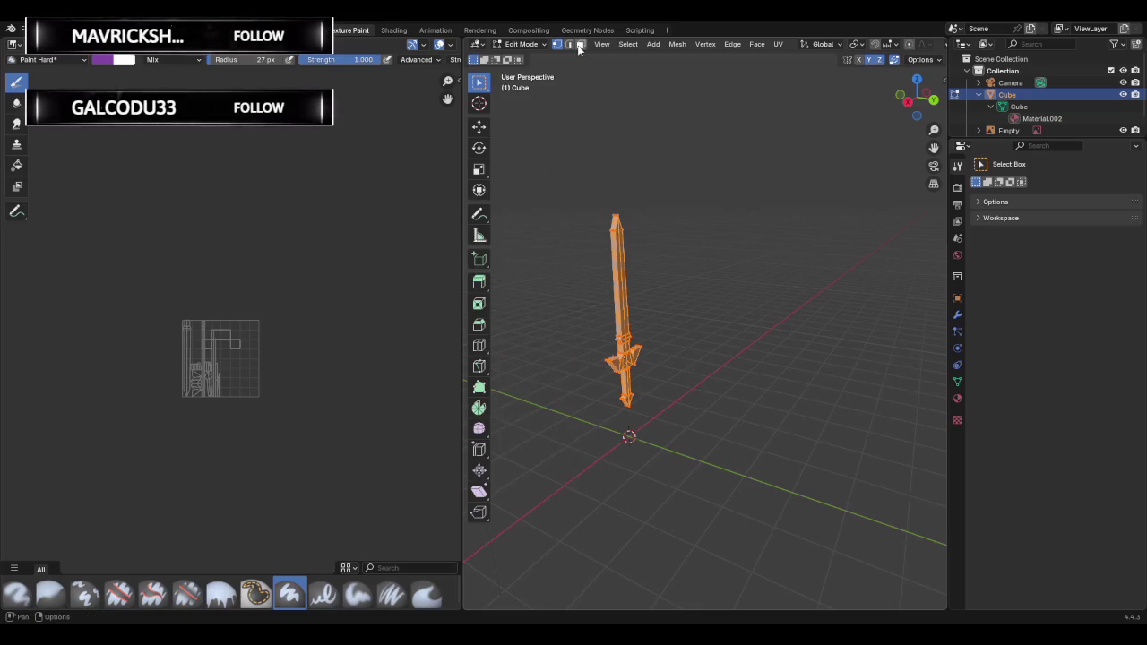
{"action": "left_click_drag", "start_coordinate": [547, 172], "coordinate": [687, 415], "text": "ctrl"}
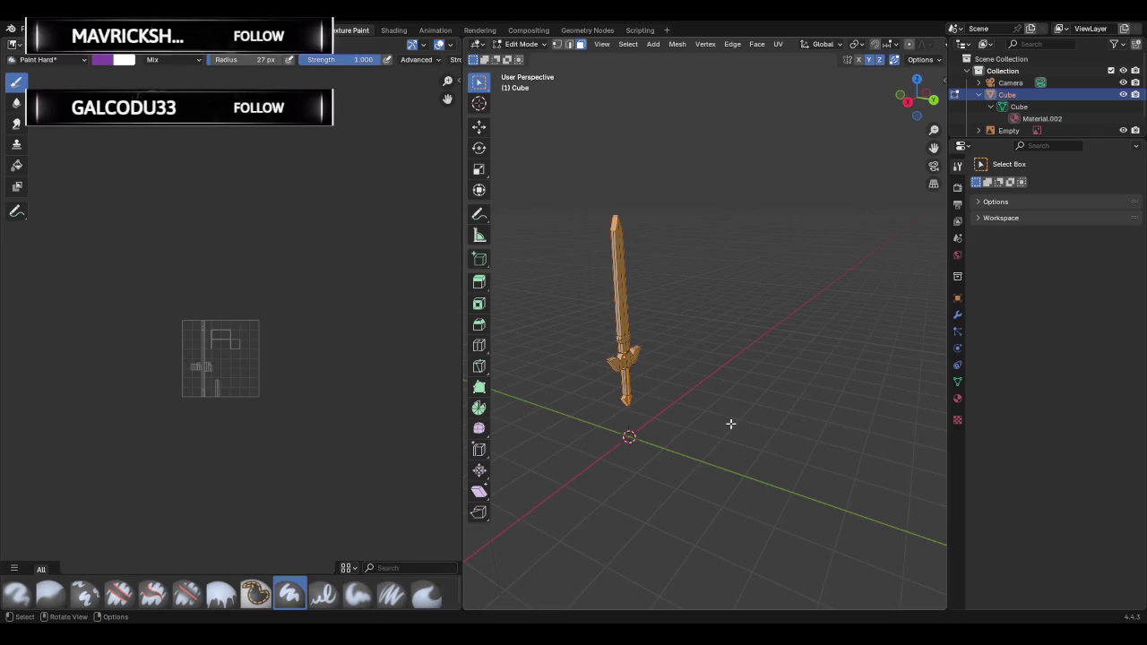
{"action": "key", "text": "w"}
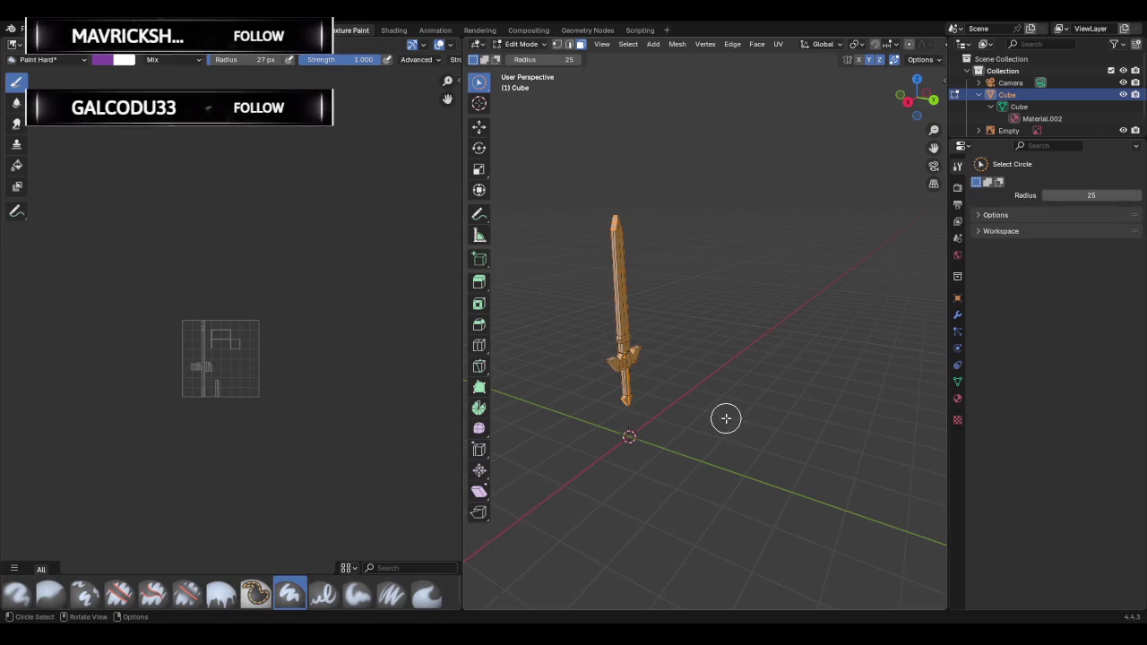
{"action": "key", "text": "w"}
{"action": "key", "text": "w"}
{"action": "key", "text": "w"}
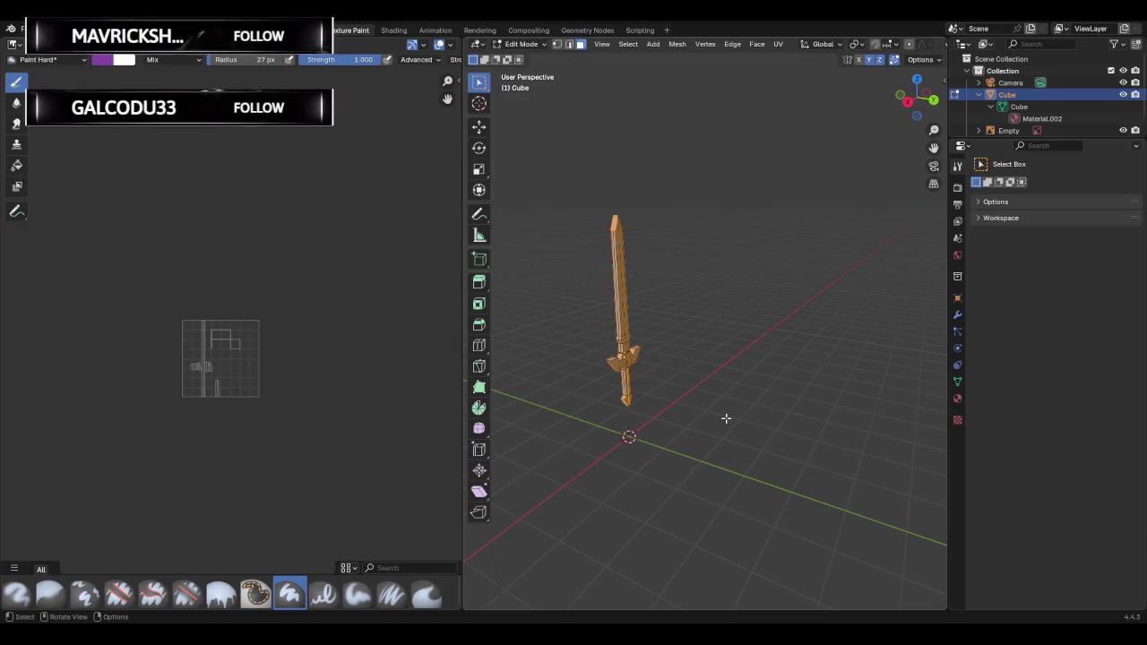
{"action": "key", "text": "r"}
{"action": "key", "text": "Escape"}
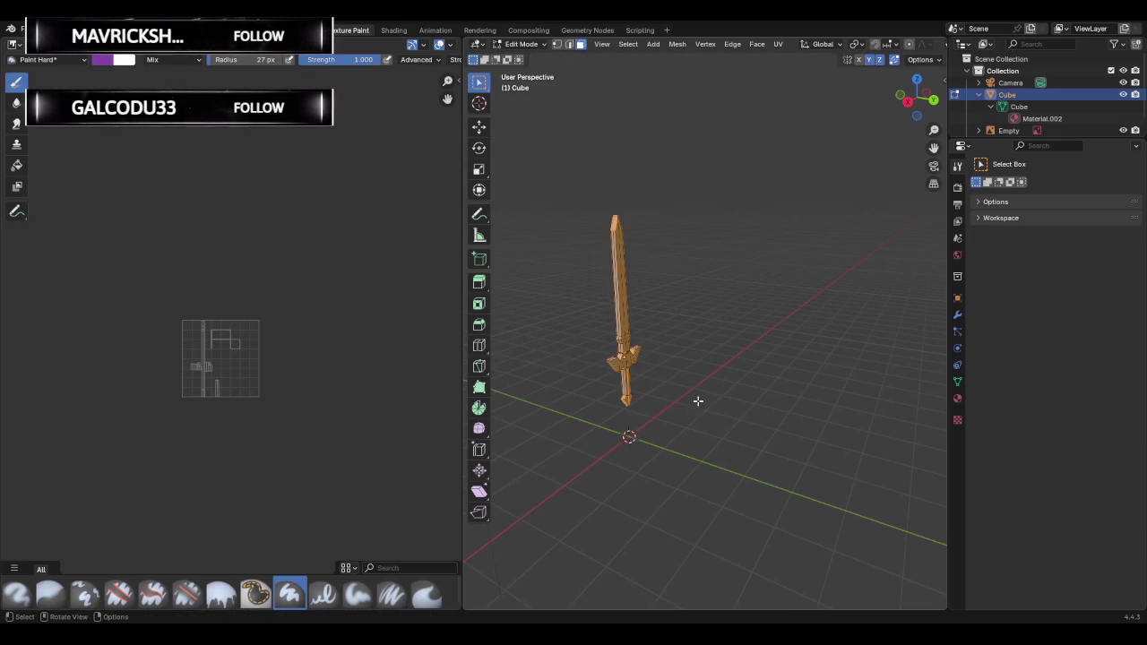
{"action": "key", "text": "a"}
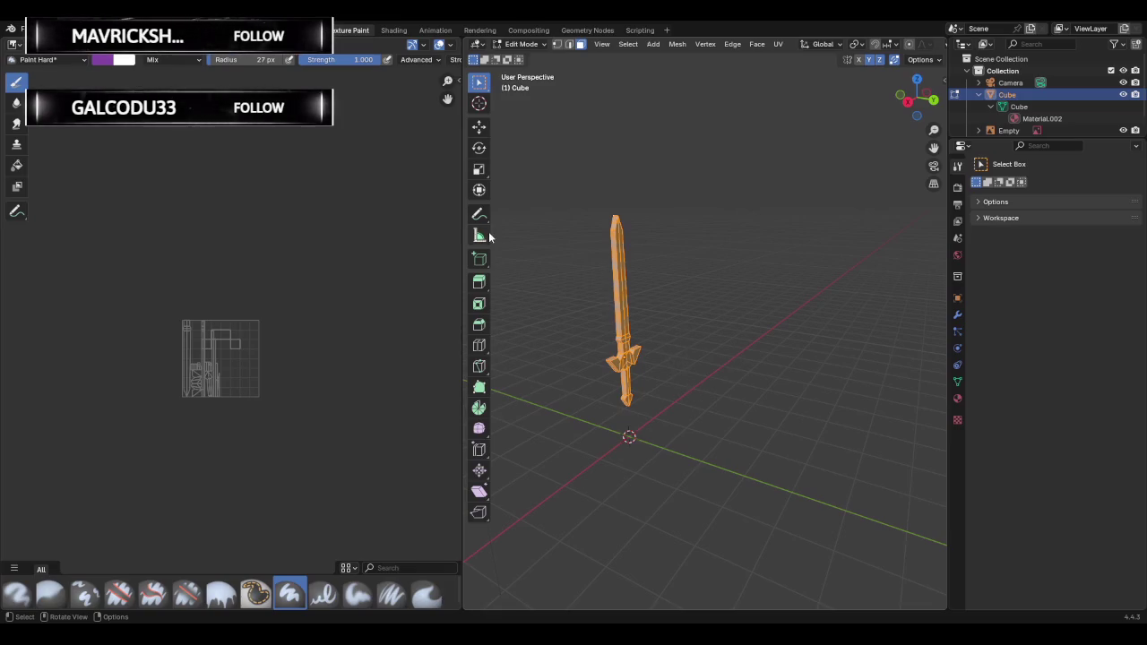
{"action": "middle_click_drag", "start_coordinate": [537, 219], "coordinate": [583, 218]}
{"action": "key", "text": "ctrl+f"}
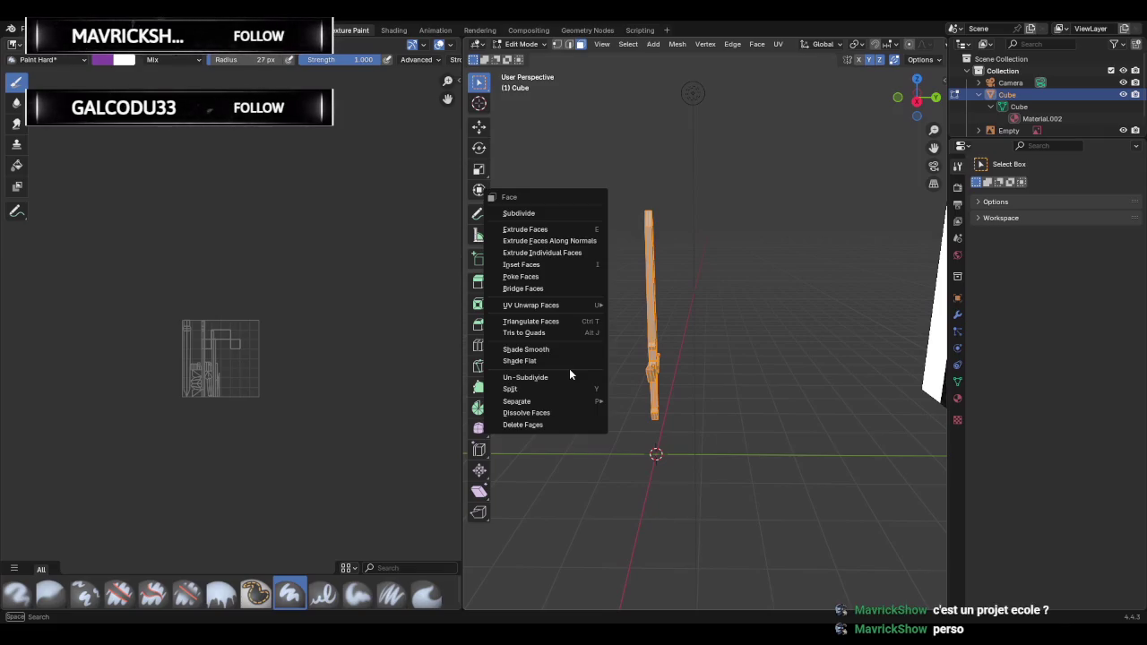
In Edge select mode, select all edges and mark them sharp, then clear the selection.
{"action": "left_click", "coordinate": [569, 44]}
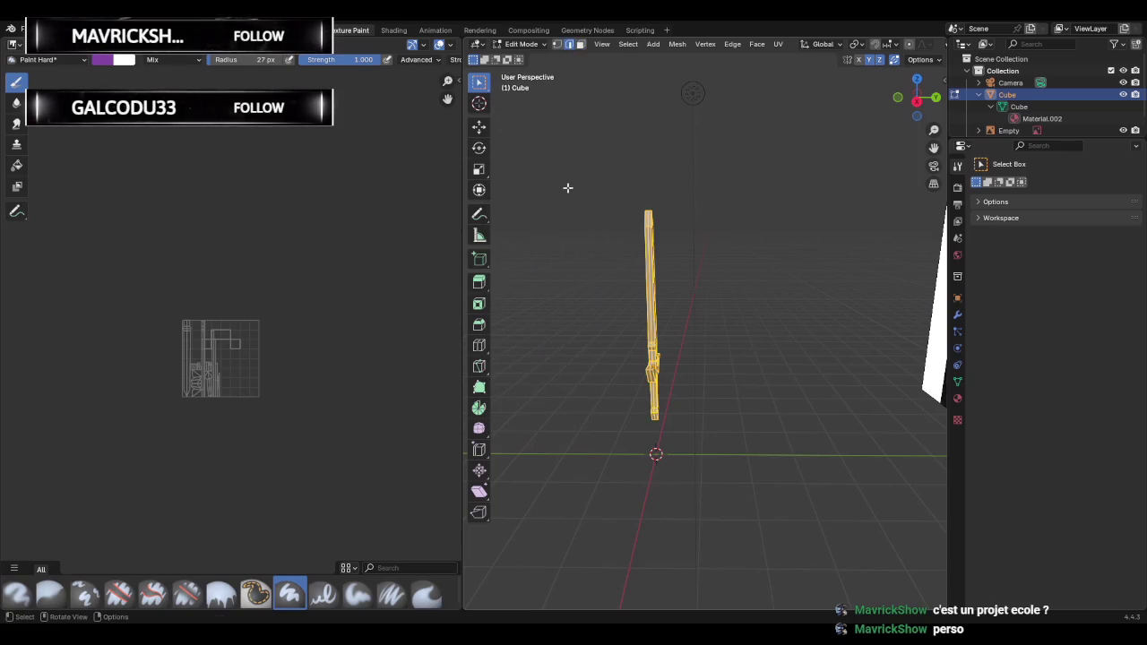
{"action": "left_click_drag", "start_coordinate": [565, 187], "coordinate": [731, 421]}
{"action": "key", "text": "a"}
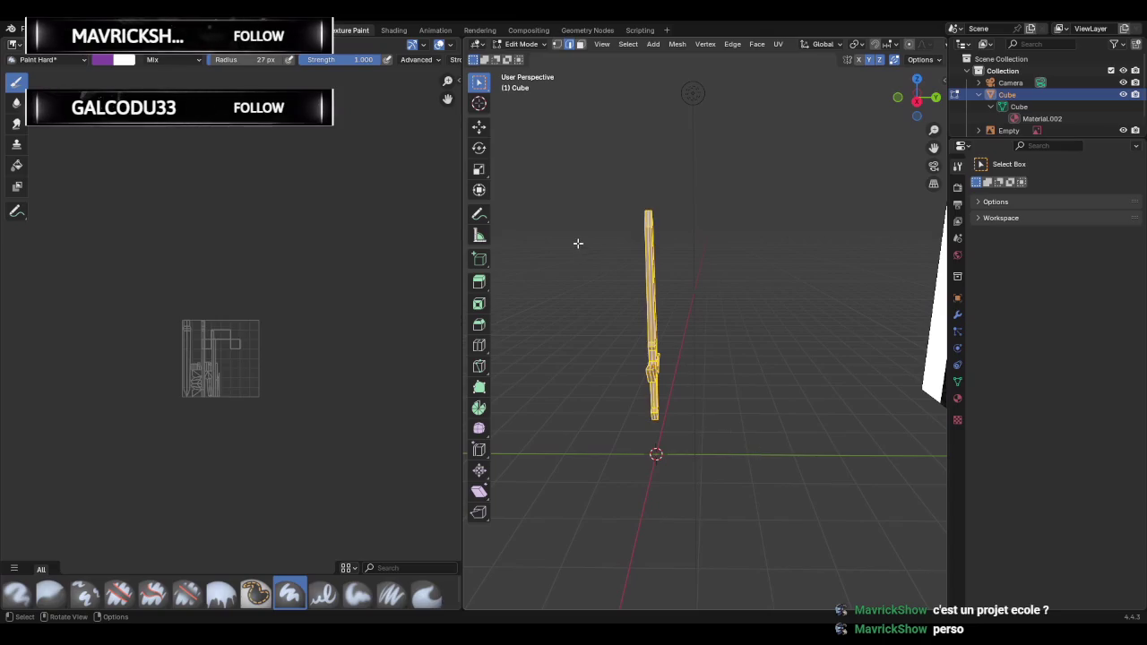
{"action": "key", "text": "ctrl+e"}
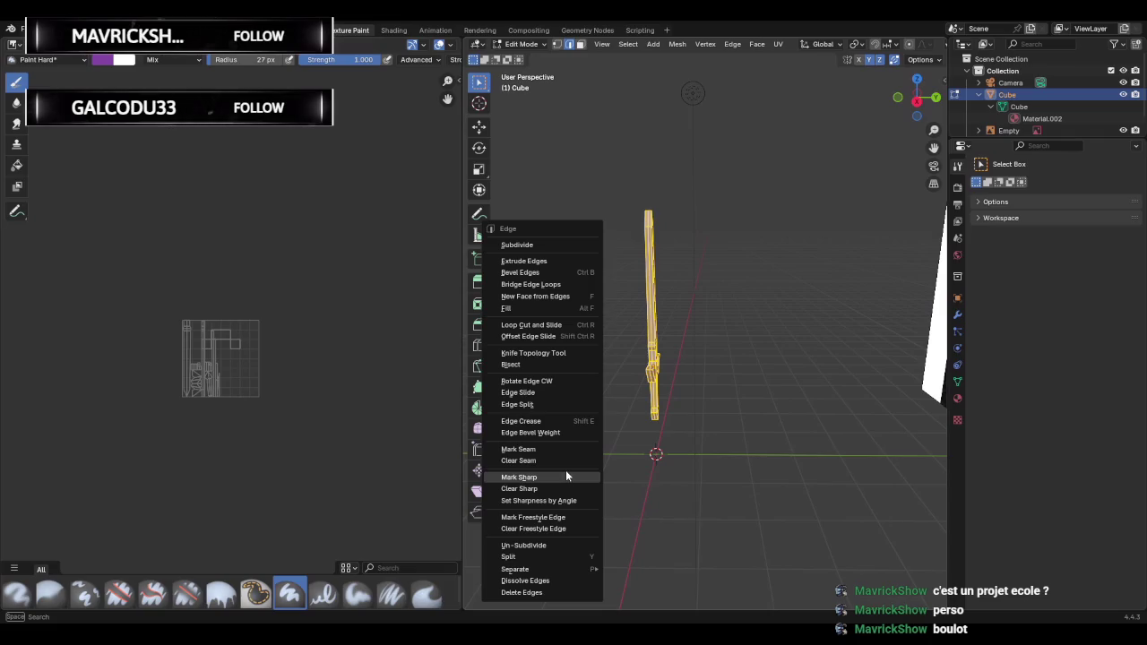
{"action": "mouse_move", "coordinate": [519, 477]}
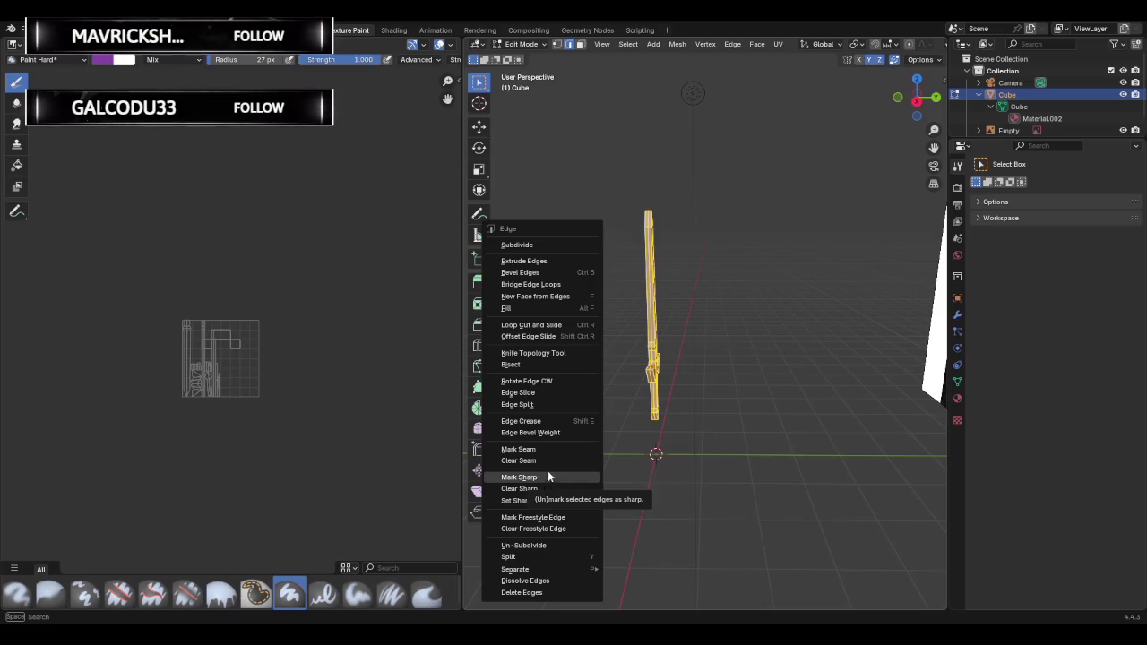
{"action": "left_click", "coordinate": [546, 477]}
{"action": "left_click", "coordinate": [705, 379]}
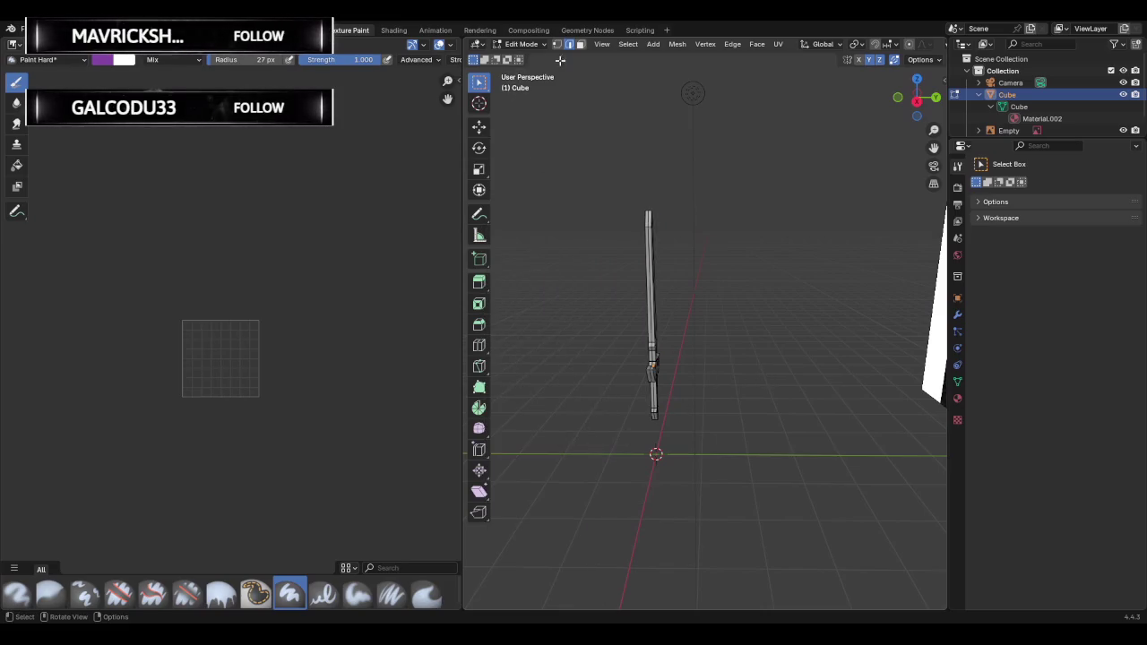
Box-select the sword's faces, convert triangles to quads, then select the whole mesh.
{"action": "left_click", "coordinate": [580, 44]}
{"action": "left_click_drag", "start_coordinate": [597, 171], "coordinate": [759, 518]}
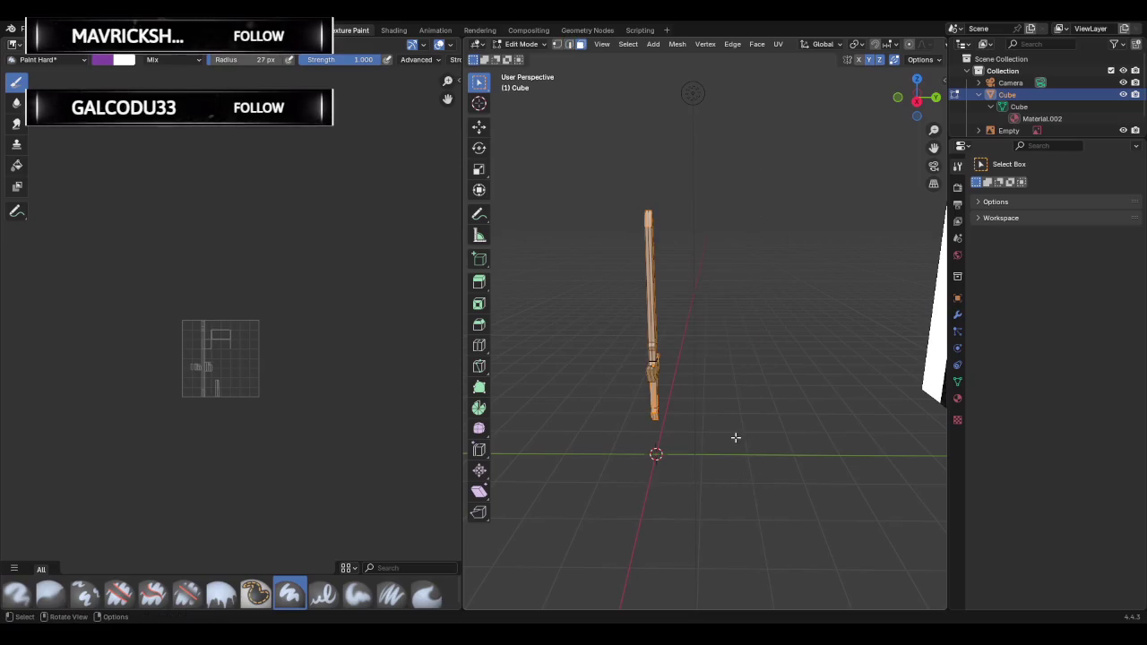
{"action": "right_click", "coordinate": [717, 401]}
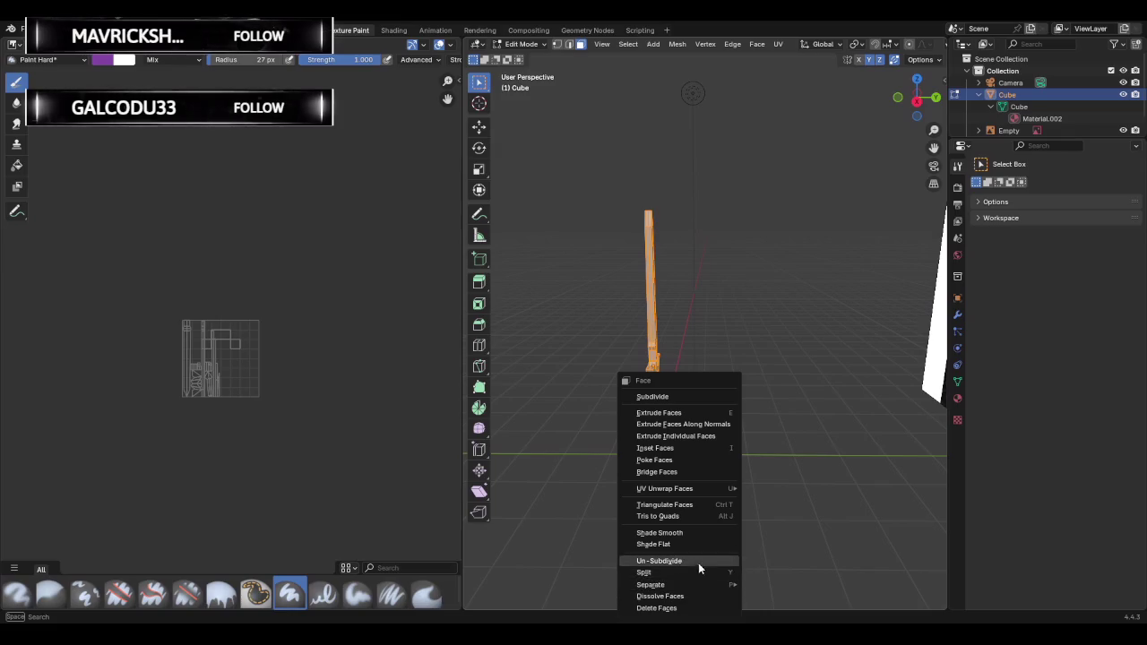
{"action": "left_click", "coordinate": [663, 516]}
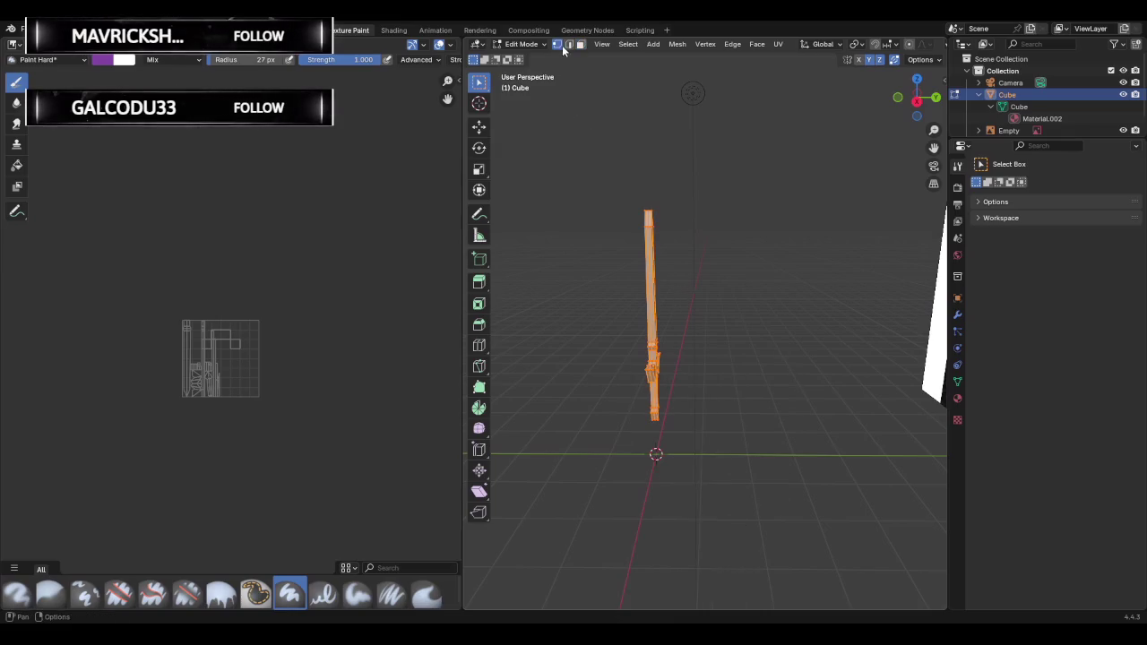
{"action": "key", "text": "alt+a"}
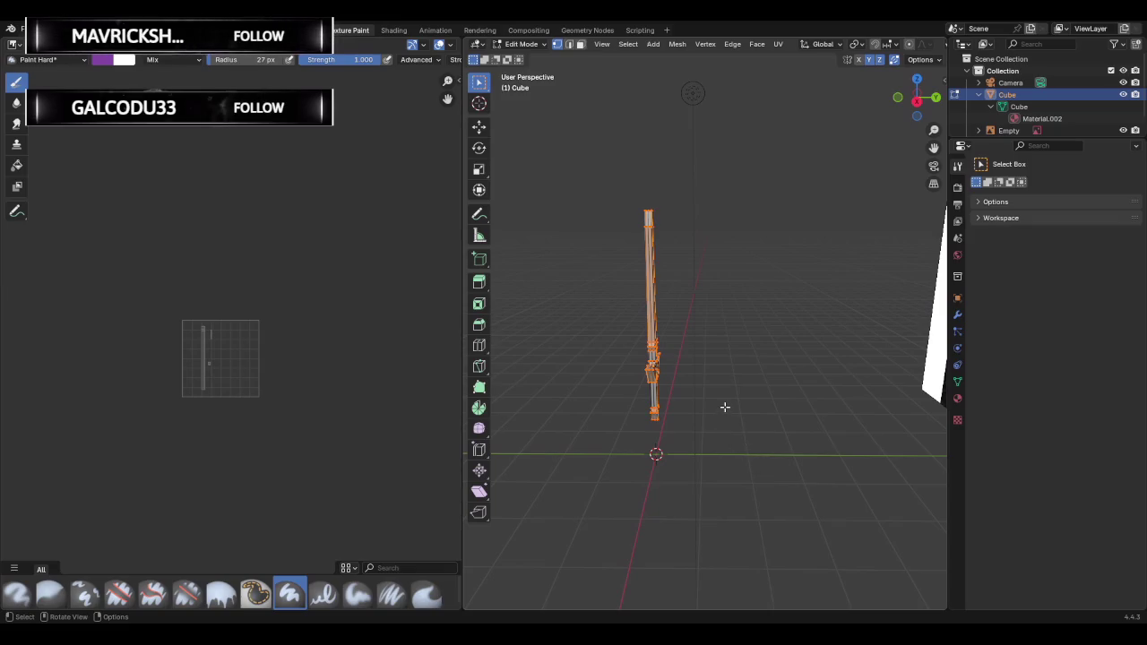
{"action": "key", "text": "a"}
{"action": "right_click", "coordinate": [573, 323]}
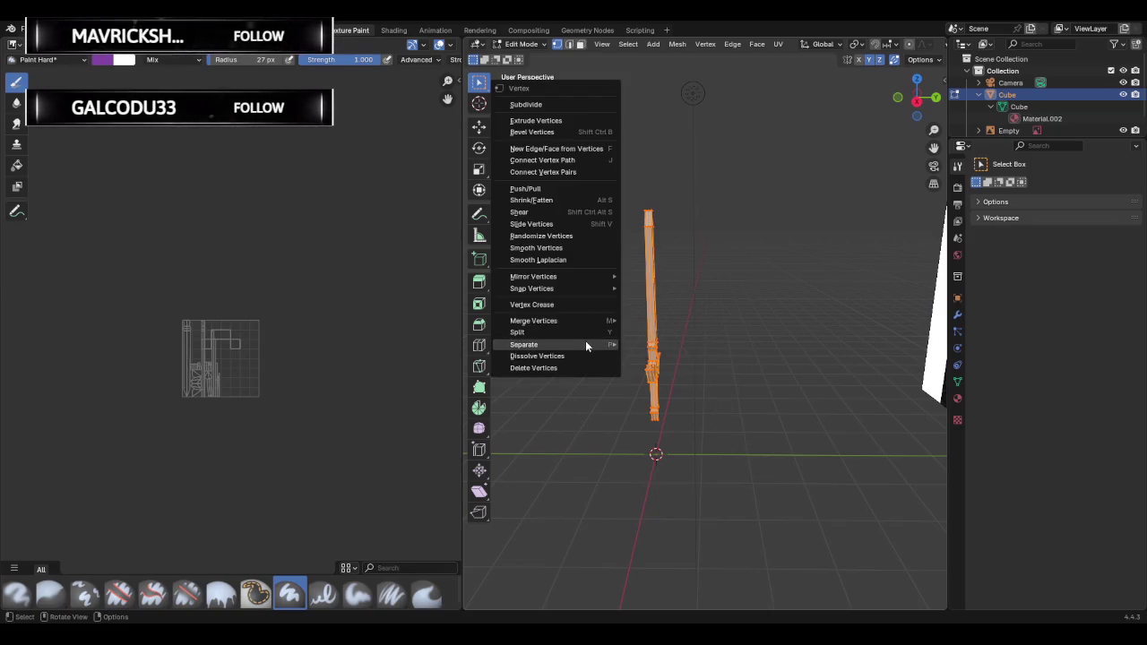
{"action": "mouse_move", "coordinate": [534, 321]}
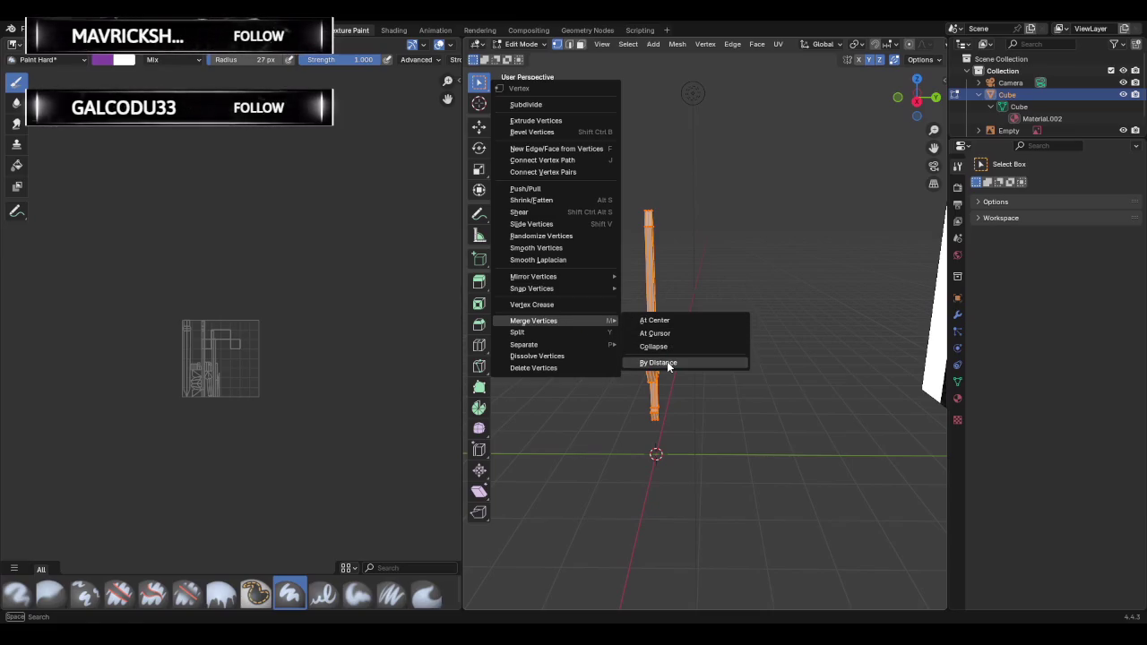
Merge Vertices by Distance on the whole sword and orbit to a three-quarter view.
{"action": "left_click", "coordinate": [667, 362]}
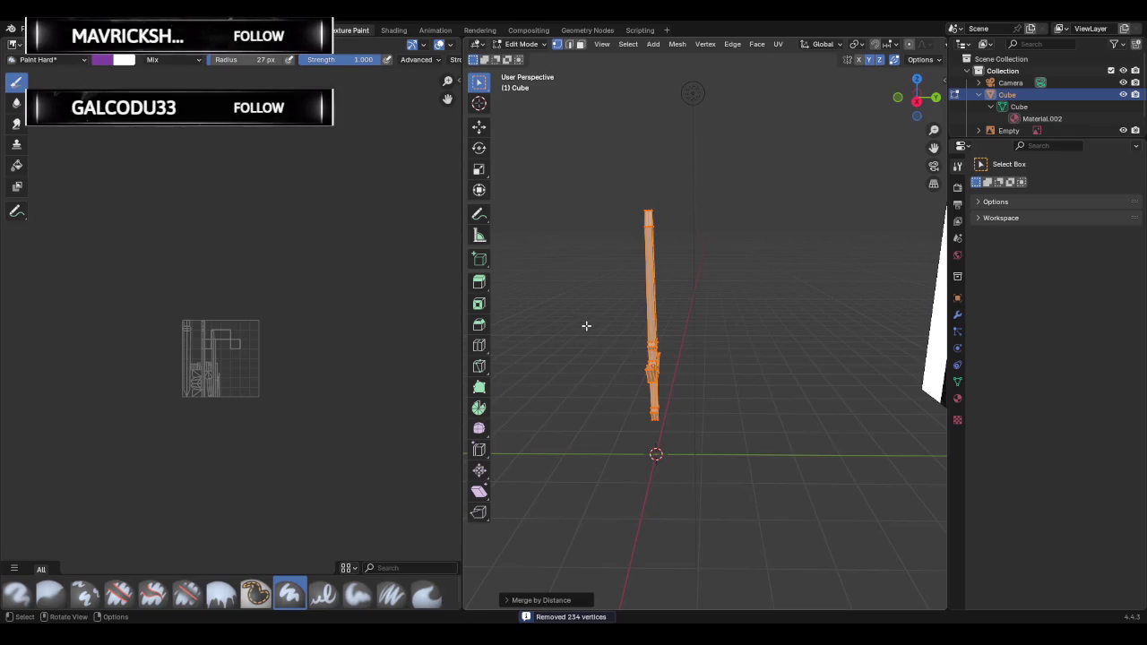
{"action": "middle_click_drag", "start_coordinate": [577, 324], "coordinate": [645, 328]}
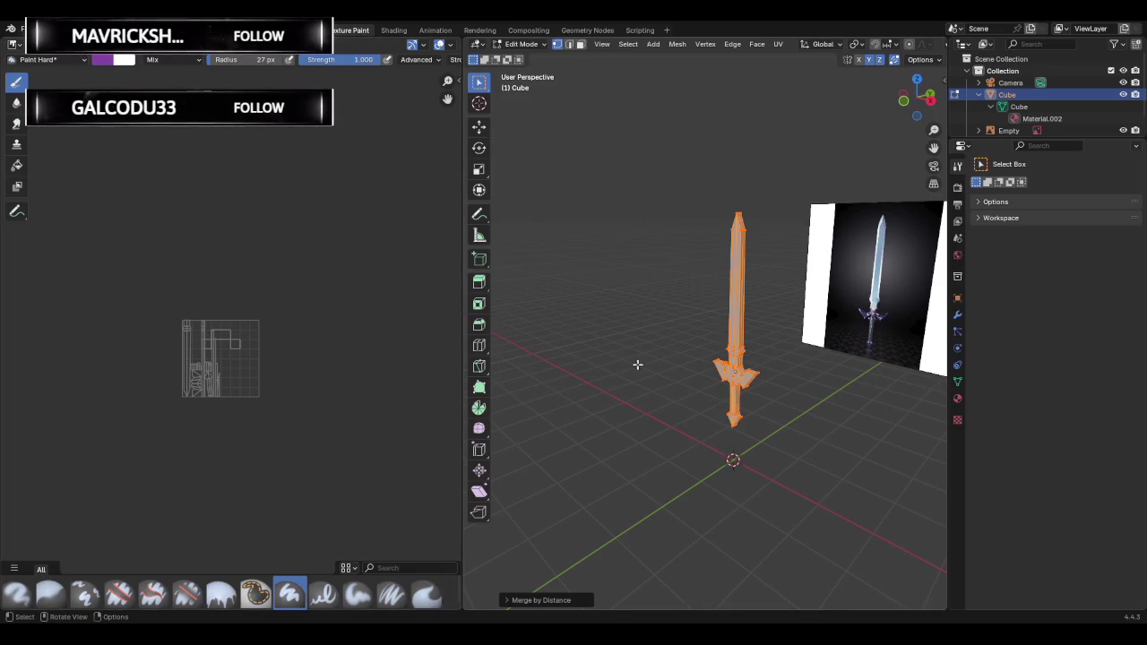
{"action": "key", "text": "ctrl+v"}
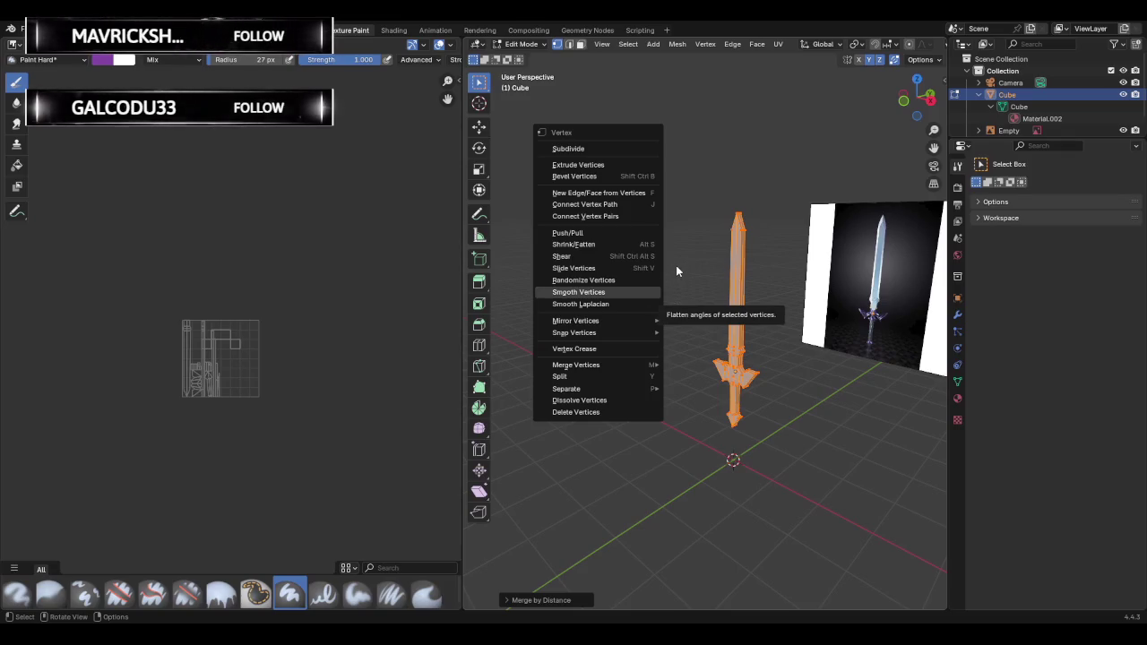
{"action": "key", "text": "Escape"}
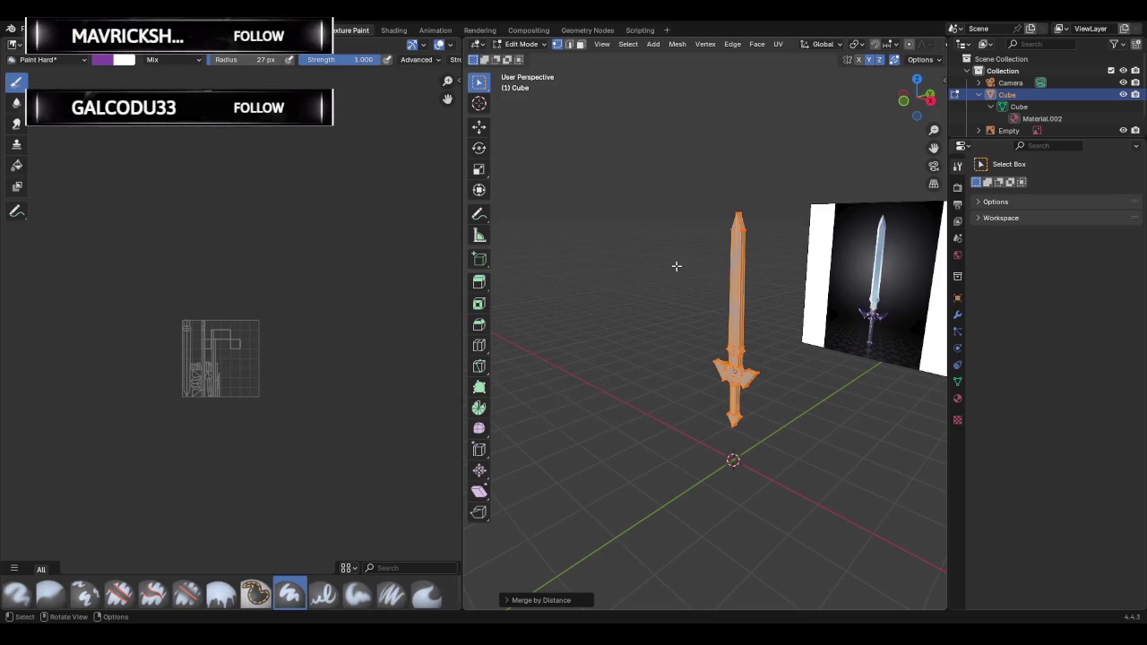
{"action": "key", "text": "u"}
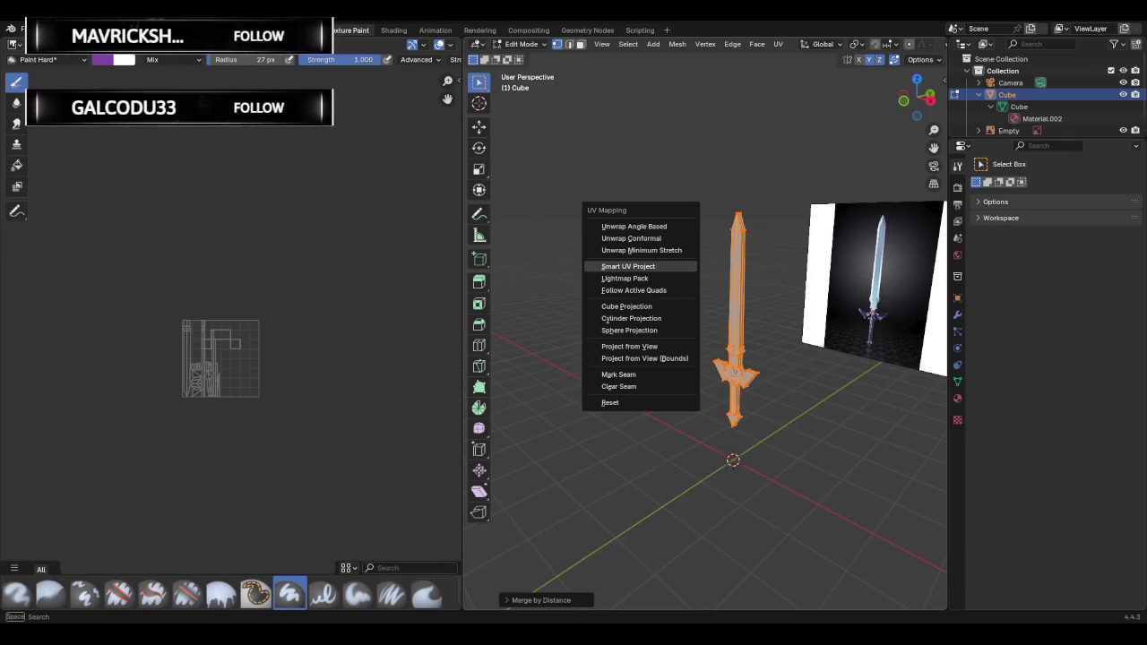
Unwrap the sword via Smart UV Project with Axis-aligned rotation and 0.020 island margin.
{"action": "left_click", "coordinate": [660, 265]}
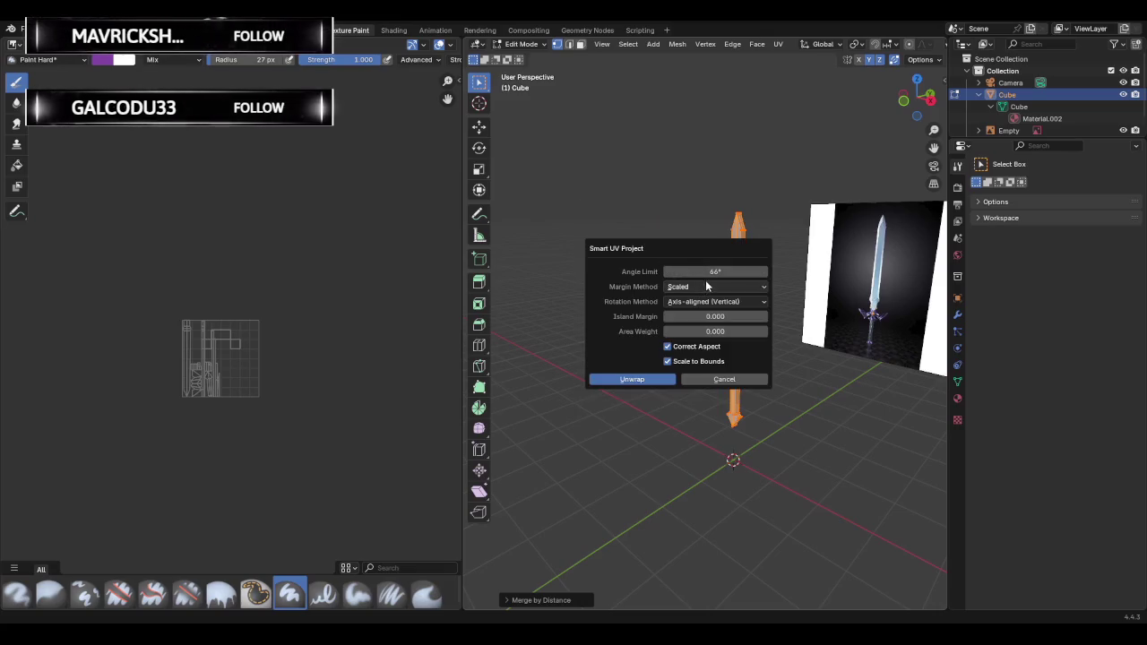
{"action": "left_click", "coordinate": [717, 303]}
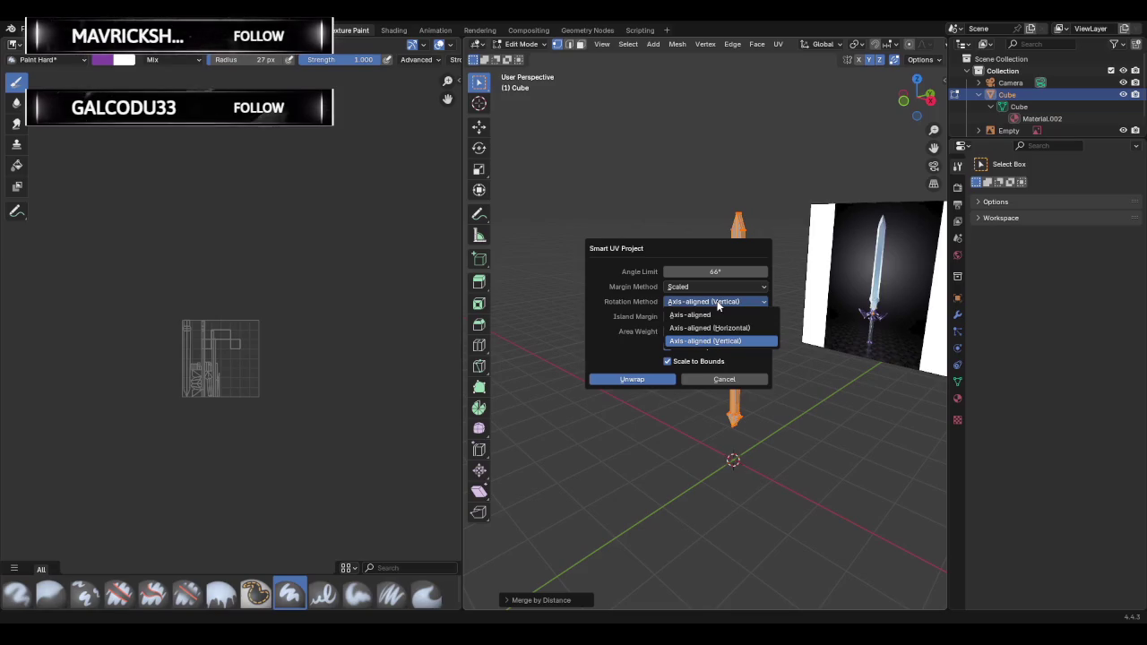
{"action": "left_click", "coordinate": [705, 314]}
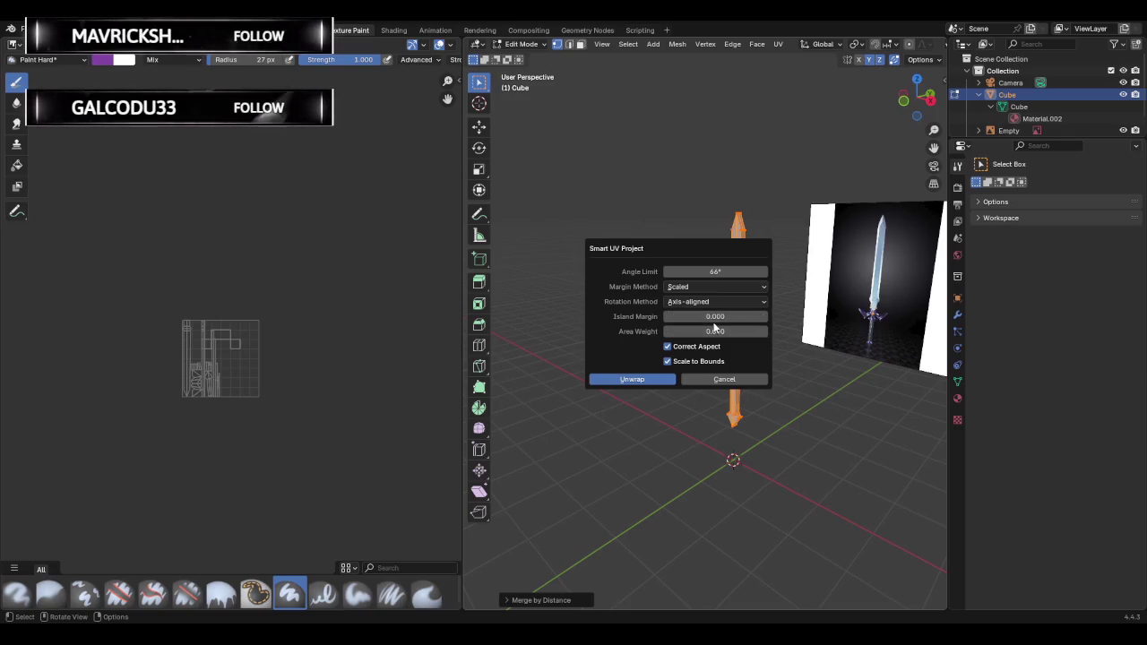
{"action": "left_click", "coordinate": [714, 318]}
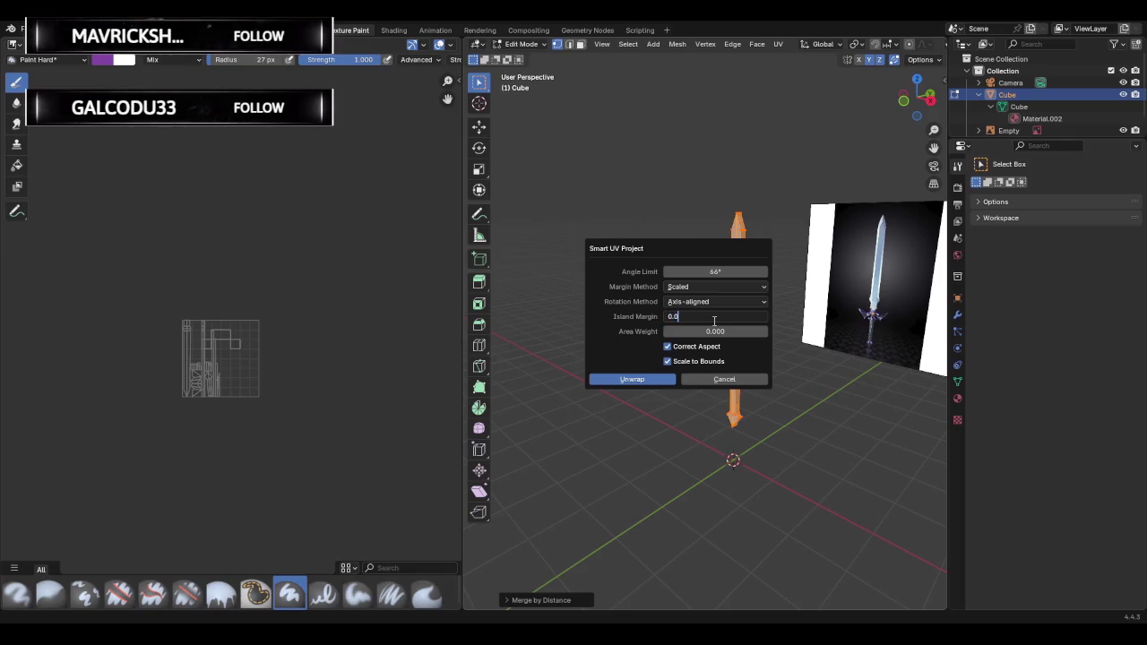
{"action": "type", "text": "2"}
{"action": "key", "text": "Return"}
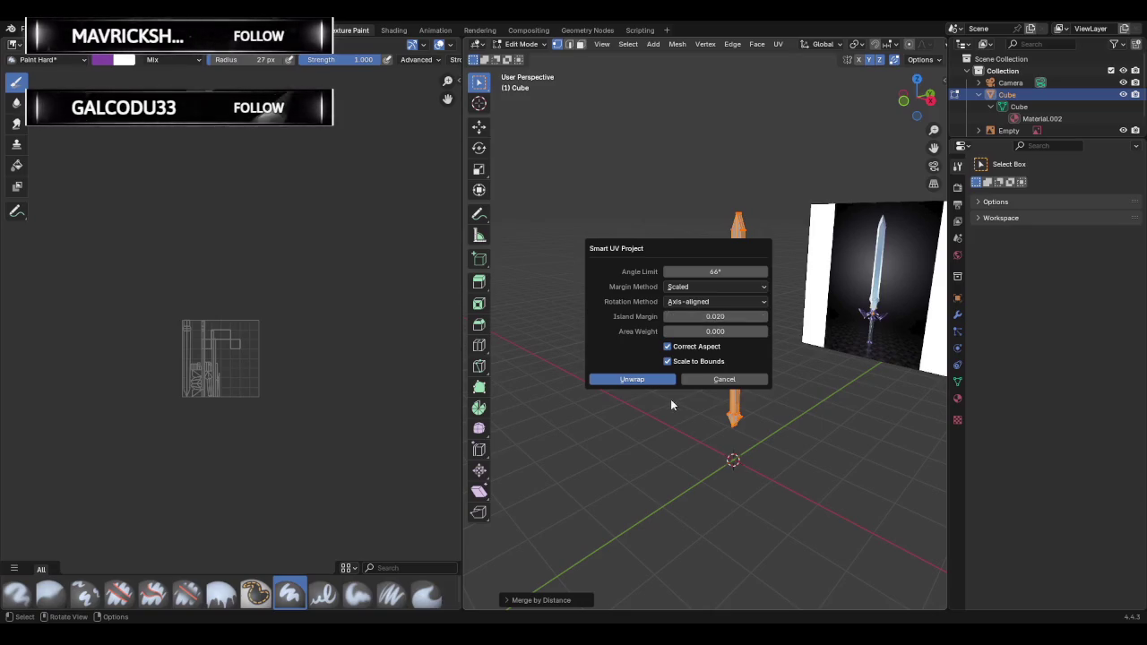
{"action": "left_click", "coordinate": [638, 379]}
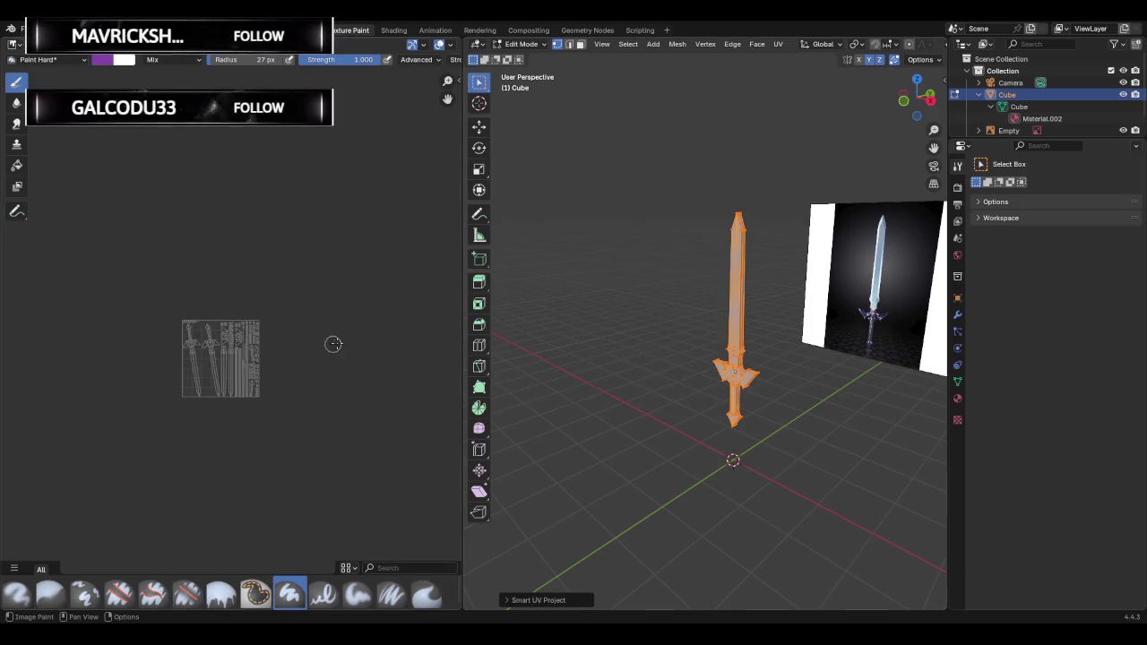
Return to Object Mode and switch the sword into Texture Paint mode.
{"action": "scroll", "coordinate": [331, 344], "scroll_direction": "up", "scroll_amount": 3}
{"action": "scroll", "coordinate": [308, 349], "scroll_direction": "up", "scroll_amount": 3}
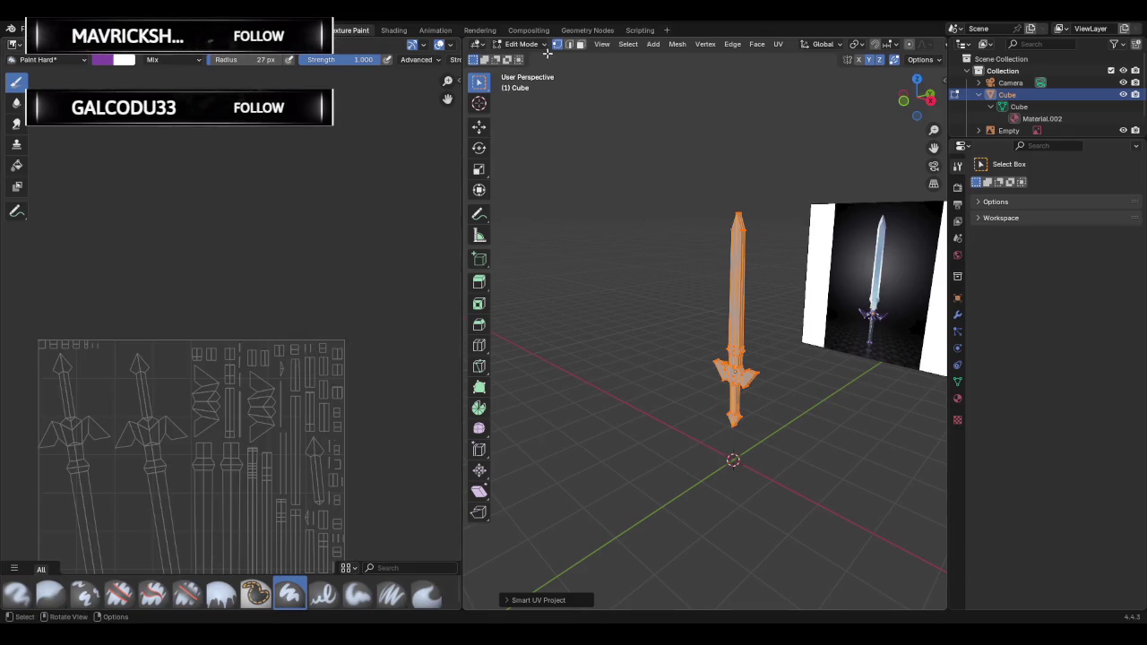
{"action": "key", "text": "Tab"}
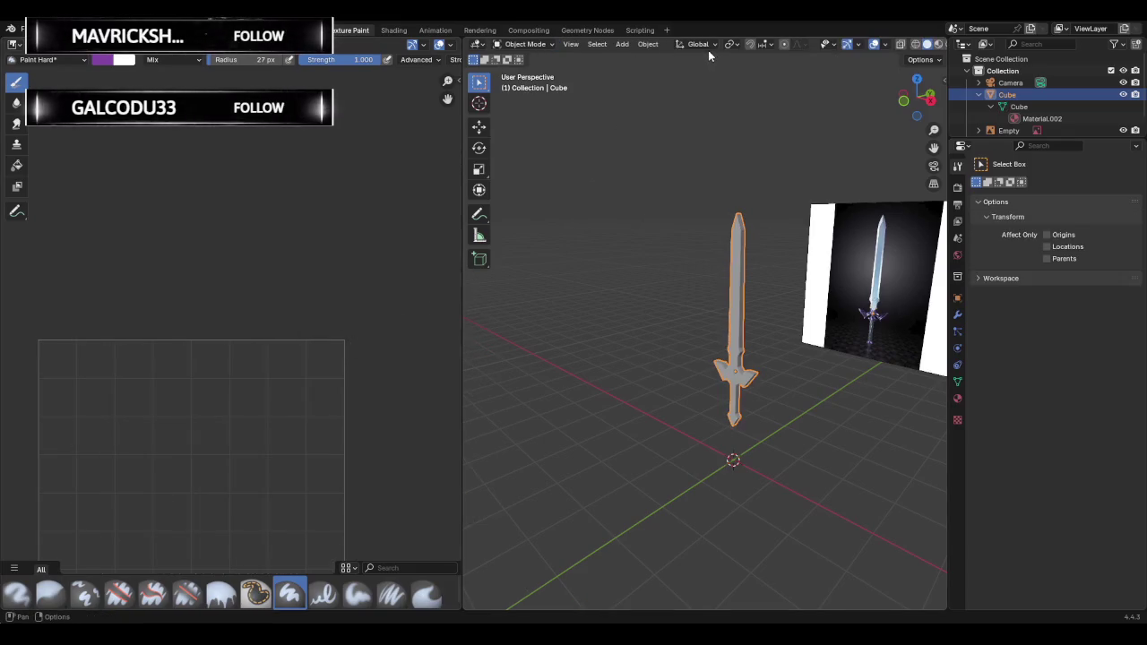
{"action": "left_click", "coordinate": [524, 45]}
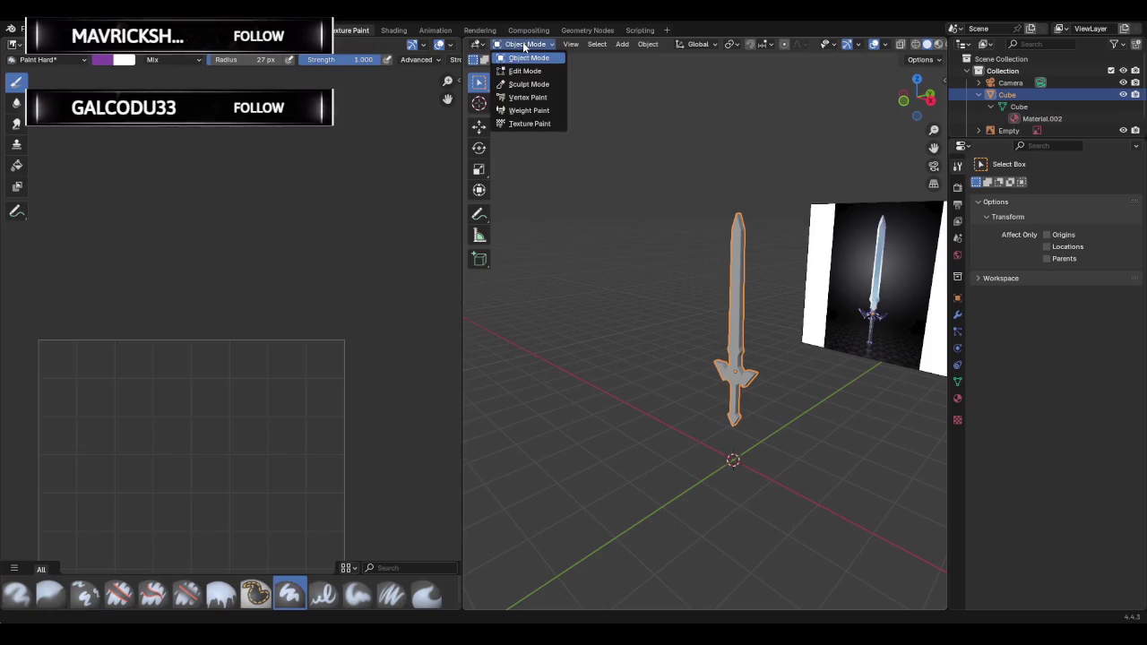
{"action": "left_click", "coordinate": [529, 122]}
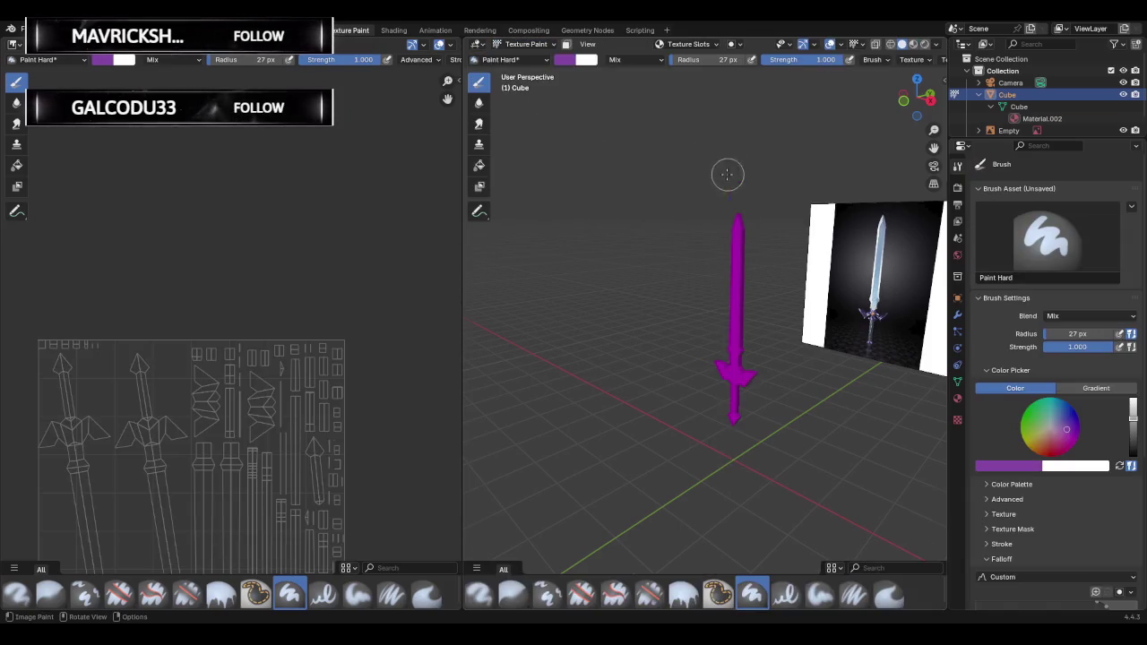
Add a new blank Base Color texture slot to the sword's material.
{"action": "scroll", "coordinate": [735, 153], "scroll_direction": "up", "scroll_amount": 4}
{"action": "left_click", "coordinate": [692, 45]}
{"action": "left_click", "coordinate": [739, 89]}
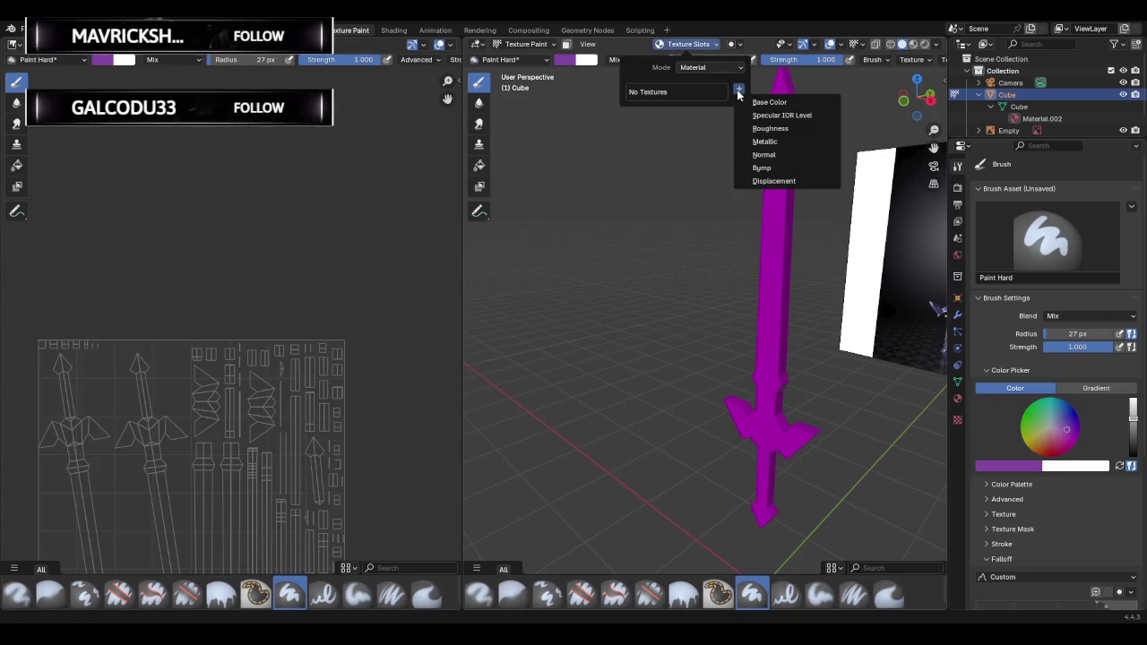
{"action": "left_click", "coordinate": [757, 102]}
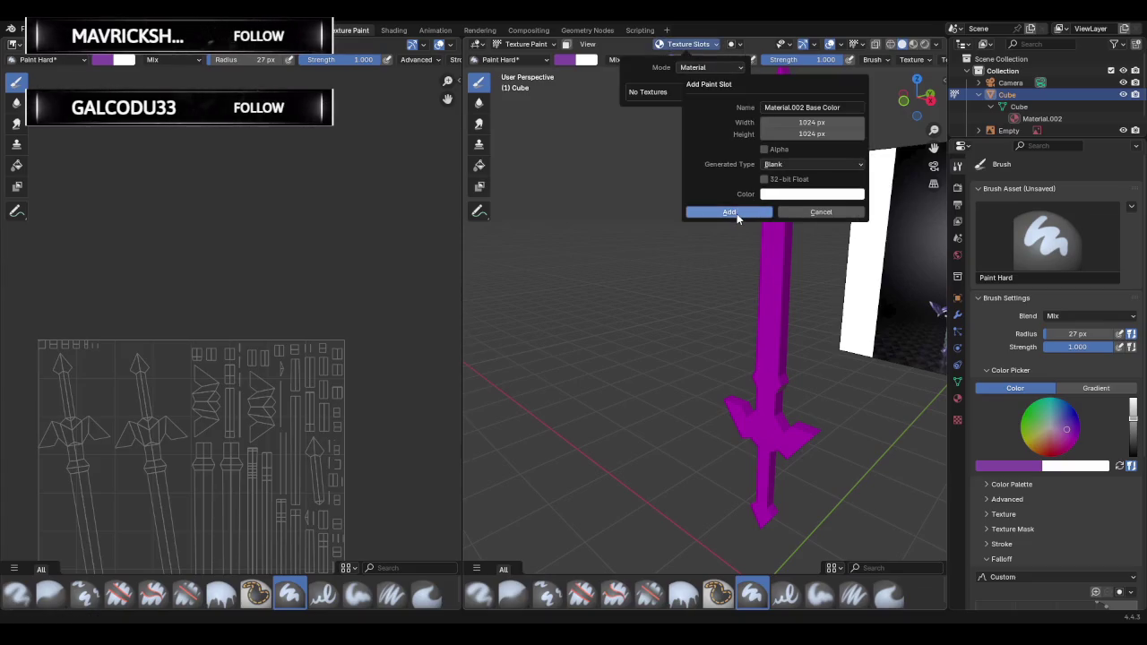
{"action": "left_click", "coordinate": [736, 213]}
{"action": "mouse_move", "coordinate": [736, 219]}
{"action": "middle_mouse_down"}
{"action": "mouse_move", "coordinate": [692, 203]}
{"action": "mouse_move", "coordinate": [690, 148]}
{"action": "middle_mouse_up"}
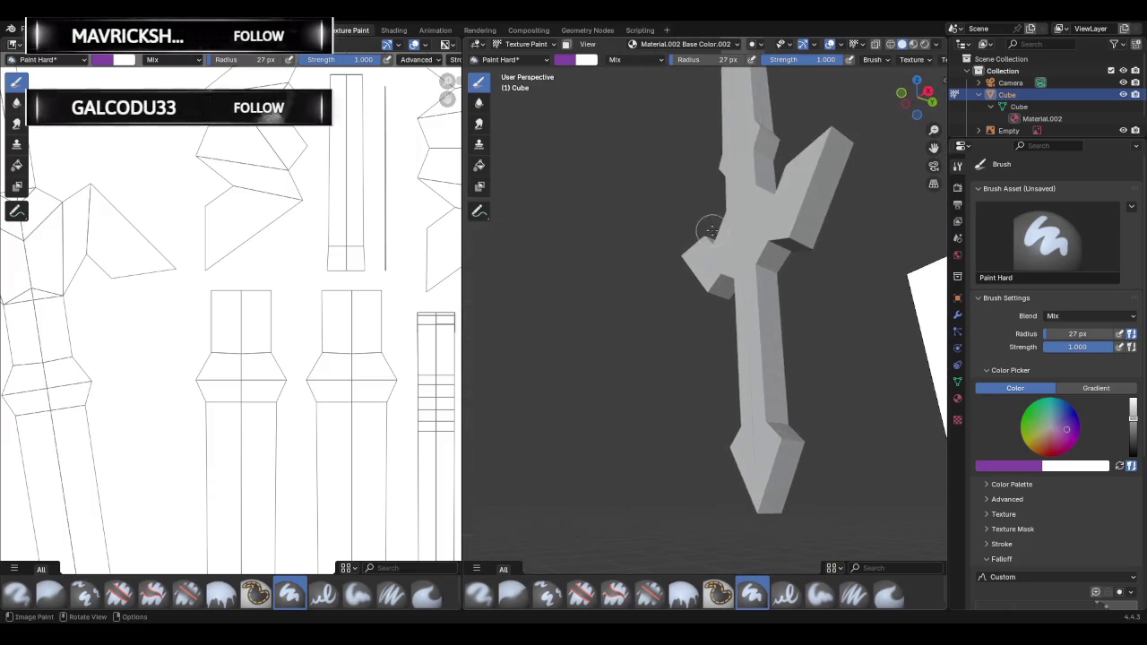
Test a purple dab on the blade, undo it, and dab purple near the crossguard.
{"action": "scroll", "coordinate": [692, 179], "scroll_direction": "up", "scroll_amount": 5}
{"action": "scroll", "coordinate": [695, 240], "scroll_direction": "down", "scroll_amount": 3}
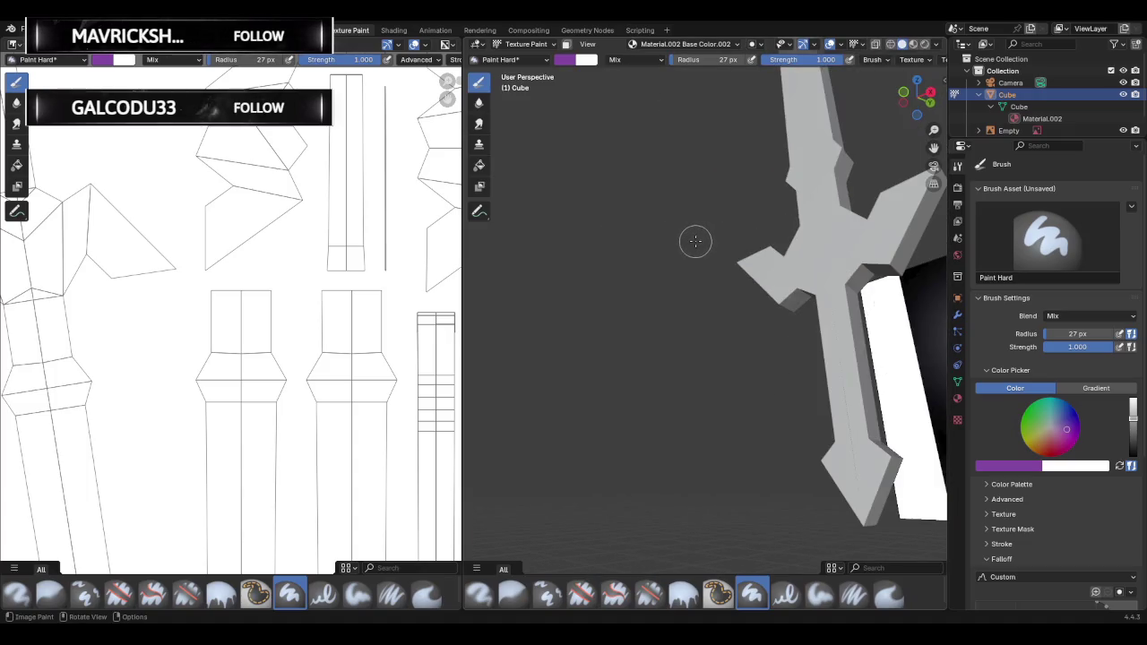
{"action": "left_click", "coordinate": [843, 327]}
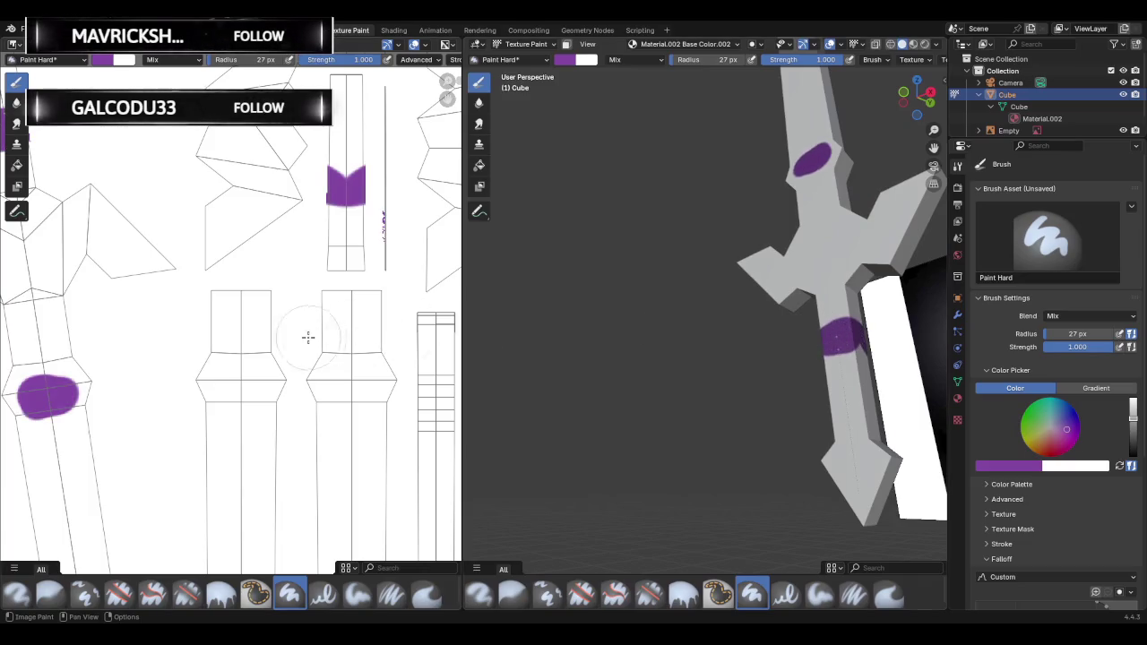
{"action": "scroll", "coordinate": [310, 337], "scroll_direction": "down", "scroll_amount": 3}
{"action": "key", "text": "ctrl+z"}
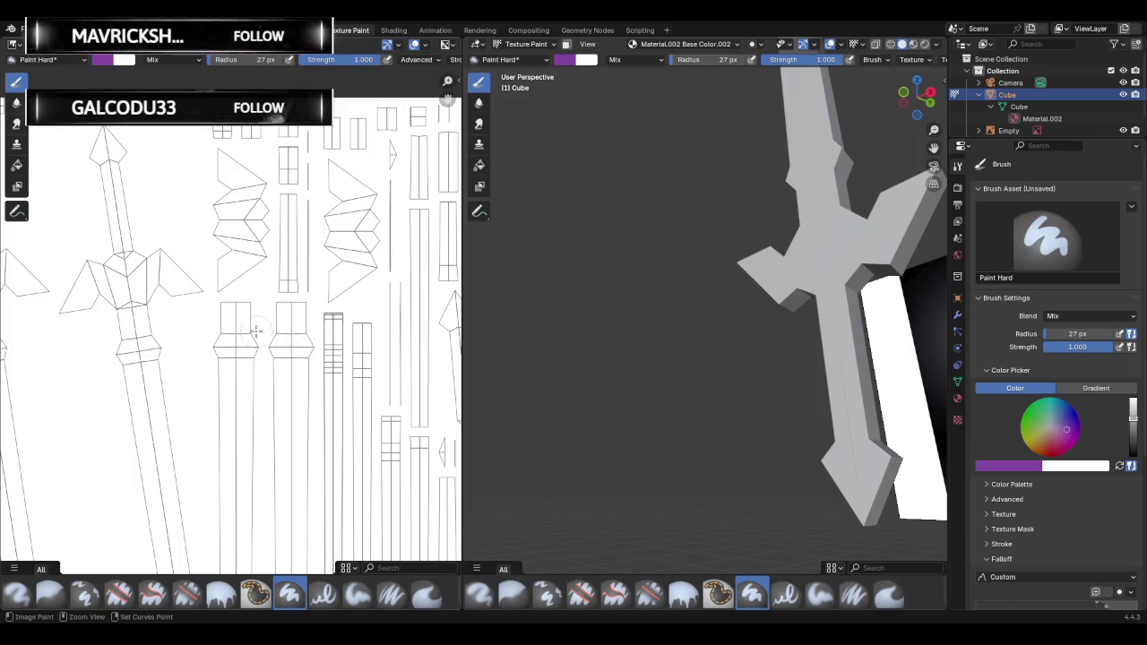
{"action": "left_click_drag", "start_coordinate": [113, 230], "coordinate": [119, 213]}
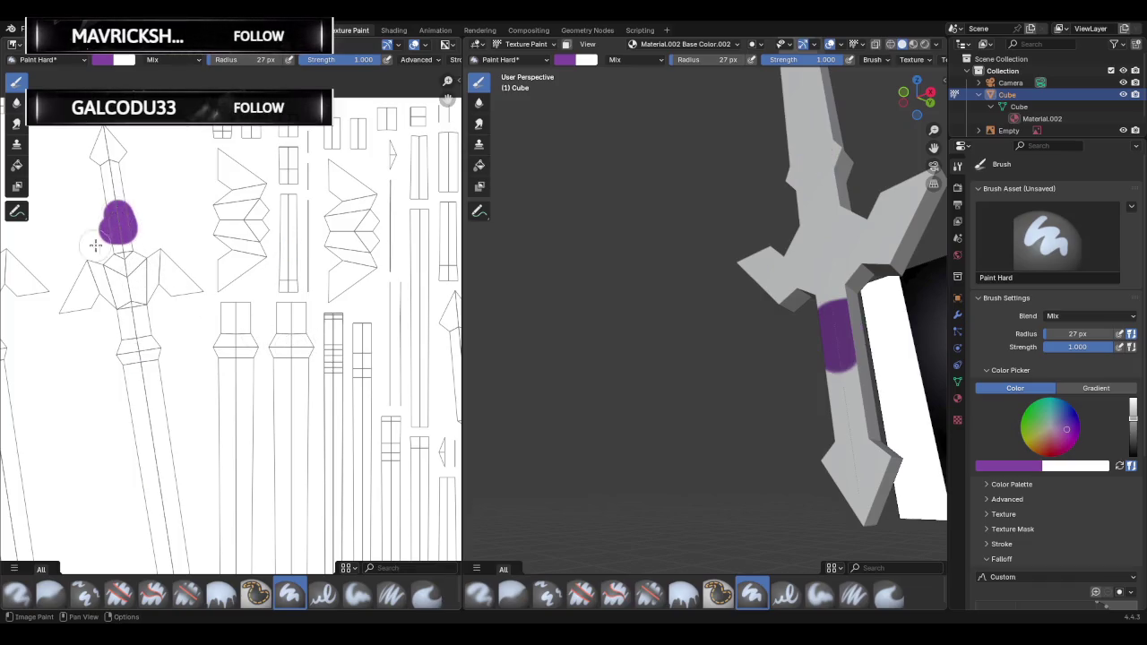
{"action": "scroll", "coordinate": [107, 242], "scroll_direction": "down", "scroll_amount": 1}
{"action": "mouse_move", "coordinate": [102, 245]}
{"action": "middle_mouse_down"}
{"action": "mouse_move", "coordinate": [281, 266]}
{"action": "mouse_move", "coordinate": [230, 256]}
{"action": "middle_mouse_up"}
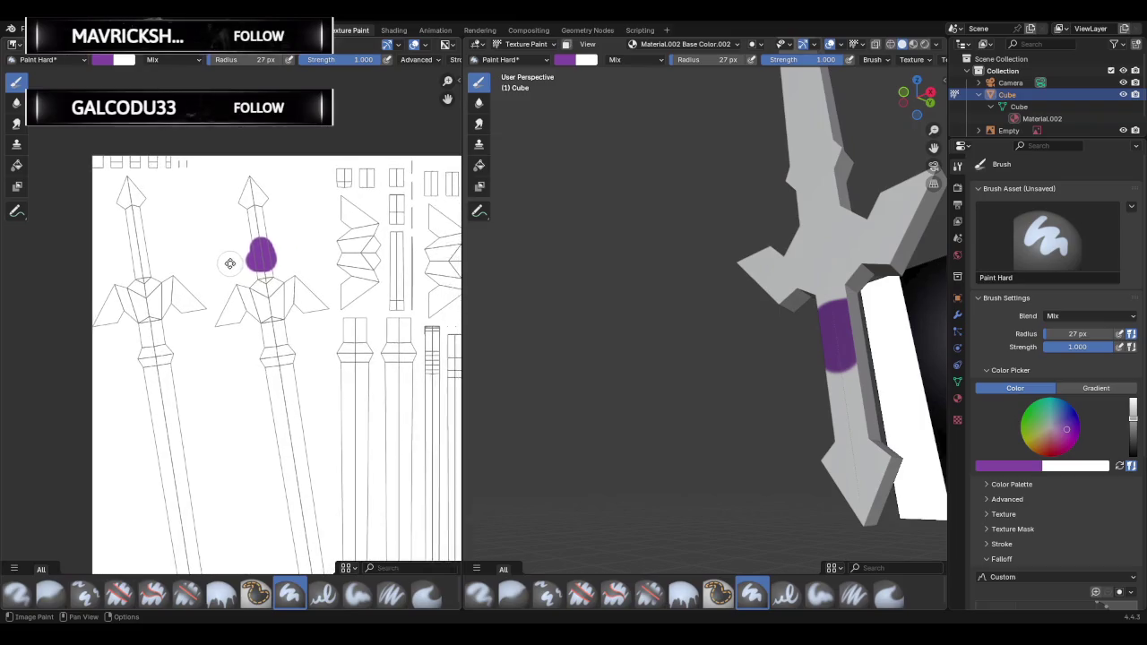
{"action": "scroll", "coordinate": [244, 244], "scroll_direction": "up", "scroll_amount": 1}
{"action": "scroll", "coordinate": [251, 247], "scroll_direction": "up", "scroll_amount": 1}
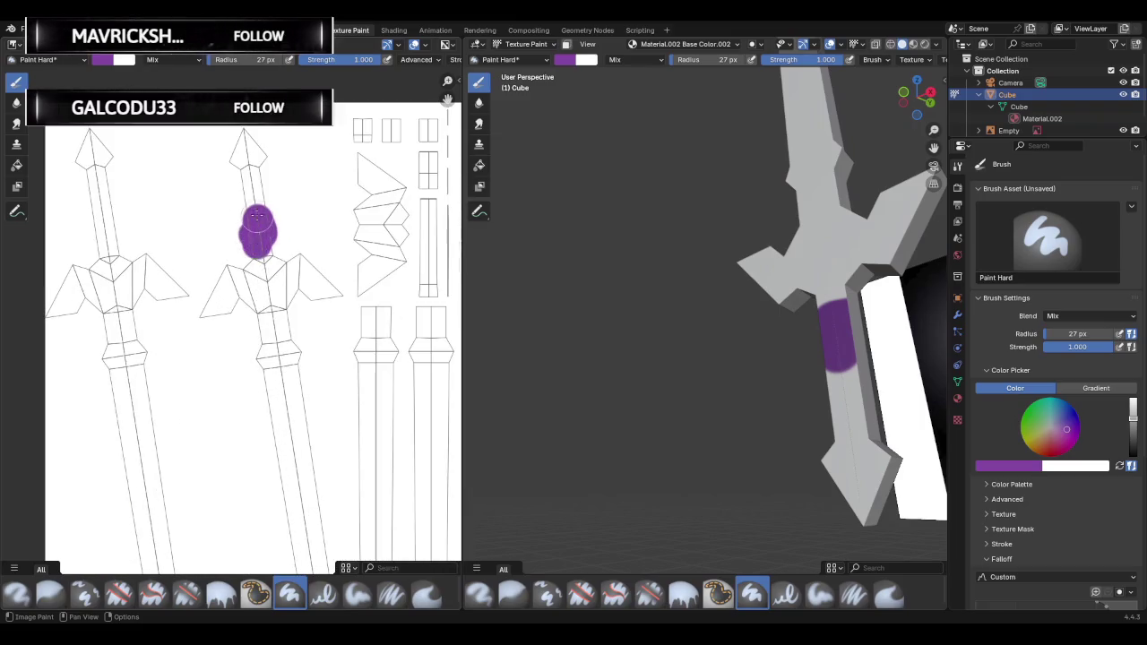
Paint purple over the crossguard and grip islands, then orbit out to see the reference.
{"action": "mouse_move", "coordinate": [257, 215]}
{"action": "left_mouse_down"}
{"action": "mouse_move", "coordinate": [251, 139]}
{"action": "mouse_move", "coordinate": [260, 260]}
{"action": "mouse_move", "coordinate": [199, 310]}
{"action": "mouse_move", "coordinate": [231, 291]}
{"action": "mouse_move", "coordinate": [266, 296]}
{"action": "left_mouse_up"}
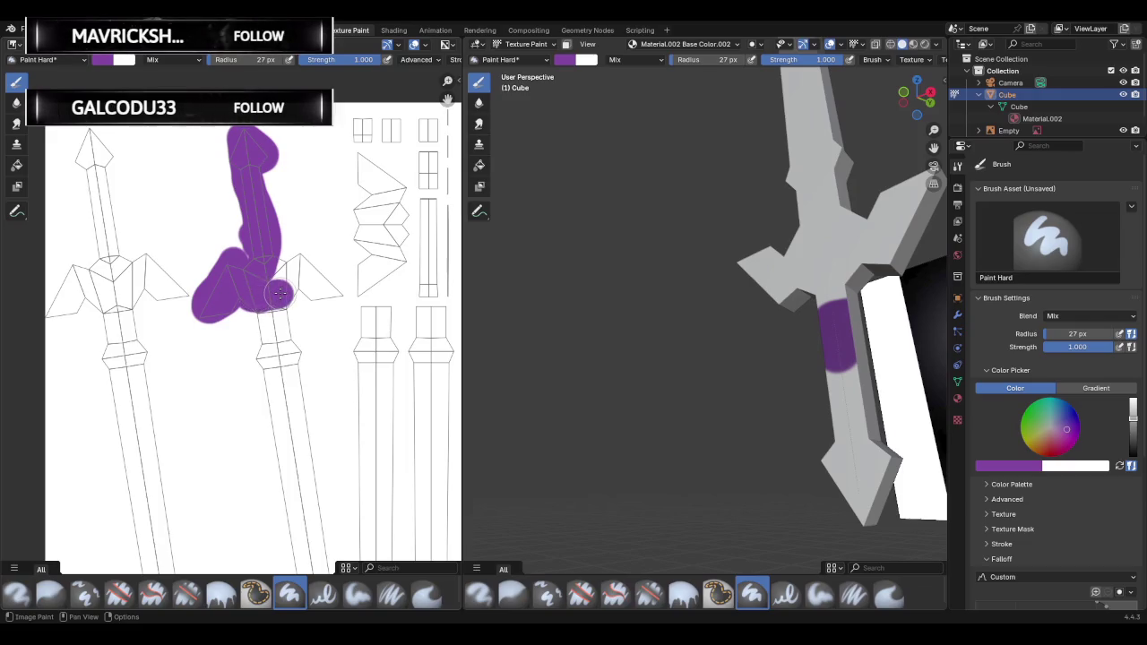
{"action": "mouse_move", "coordinate": [277, 296]}
{"action": "left_mouse_down"}
{"action": "mouse_move", "coordinate": [300, 260]}
{"action": "mouse_move", "coordinate": [326, 294]}
{"action": "mouse_move", "coordinate": [251, 260]}
{"action": "left_mouse_up"}
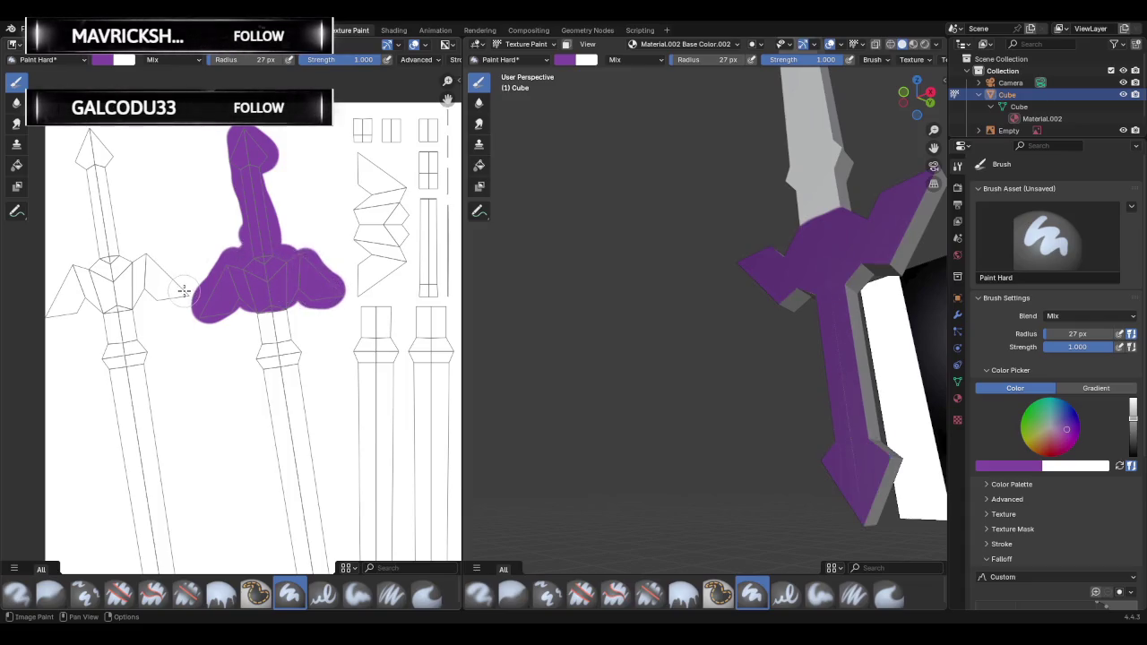
{"action": "mouse_move", "coordinate": [183, 287]}
{"action": "left_mouse_down"}
{"action": "mouse_move", "coordinate": [143, 267]}
{"action": "mouse_move", "coordinate": [115, 294]}
{"action": "left_mouse_up"}
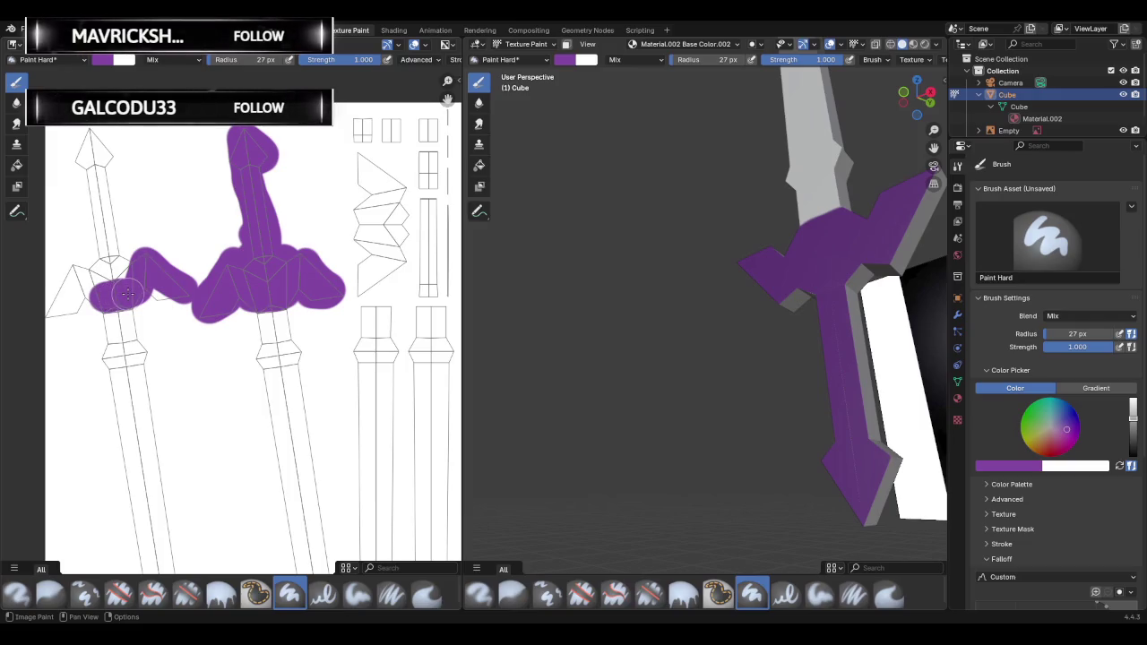
{"action": "mouse_move", "coordinate": [113, 296]}
{"action": "left_mouse_down"}
{"action": "mouse_move", "coordinate": [107, 243]}
{"action": "mouse_move", "coordinate": [88, 284]}
{"action": "mouse_move", "coordinate": [72, 273]}
{"action": "mouse_move", "coordinate": [54, 313]}
{"action": "mouse_move", "coordinate": [89, 287]}
{"action": "mouse_move", "coordinate": [81, 299]}
{"action": "left_mouse_up"}
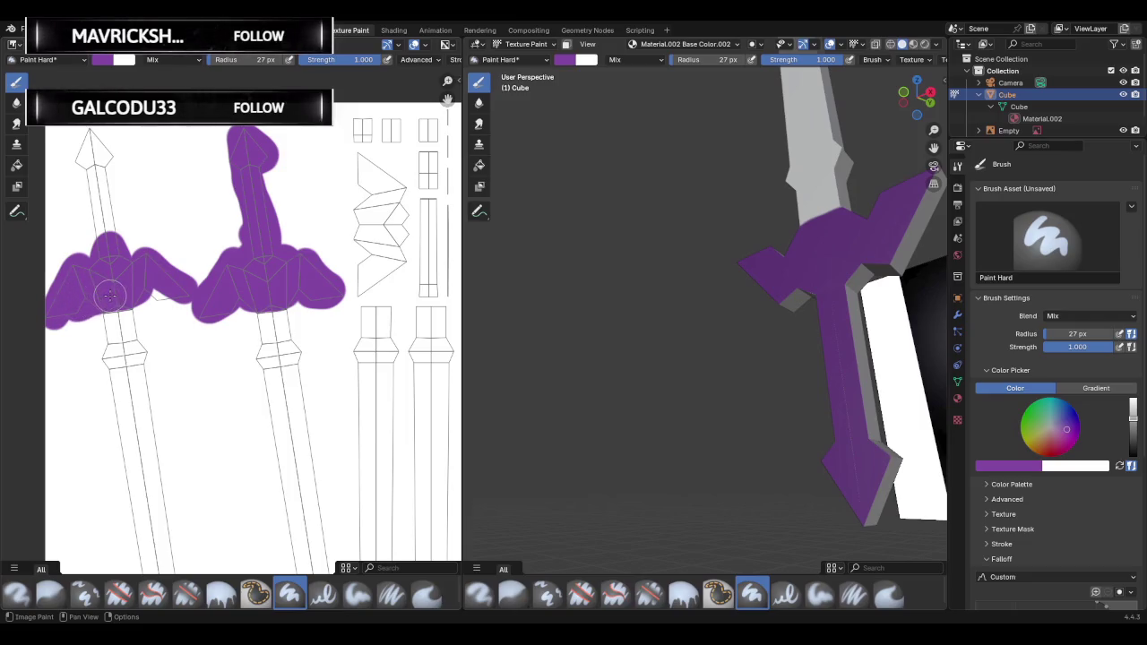
{"action": "mouse_move", "coordinate": [115, 296]}
{"action": "left_mouse_down"}
{"action": "mouse_move", "coordinate": [179, 287]}
{"action": "mouse_move", "coordinate": [112, 233]}
{"action": "mouse_move", "coordinate": [108, 205]}
{"action": "mouse_move", "coordinate": [121, 228]}
{"action": "left_mouse_up"}
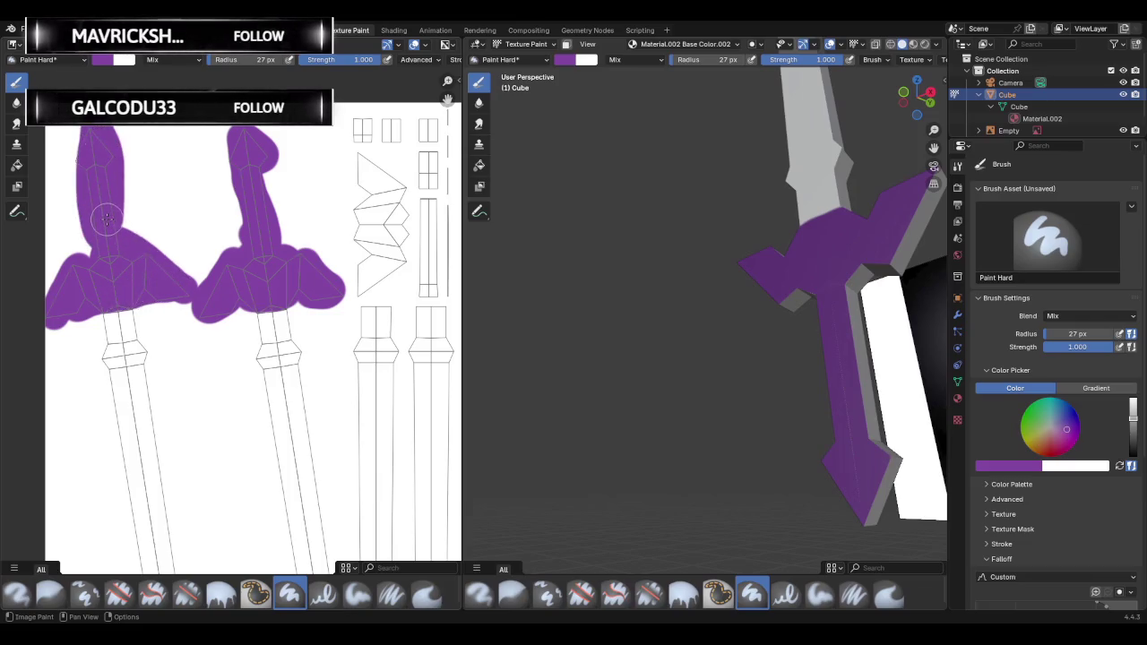
{"action": "scroll", "coordinate": [700, 296], "scroll_direction": "down", "scroll_amount": 5}
{"action": "mouse_move", "coordinate": [610, 269]}
{"action": "middle_mouse_down"}
{"action": "mouse_move", "coordinate": [545, 255]}
{"action": "mouse_move", "coordinate": [734, 258]}
{"action": "middle_mouse_up"}
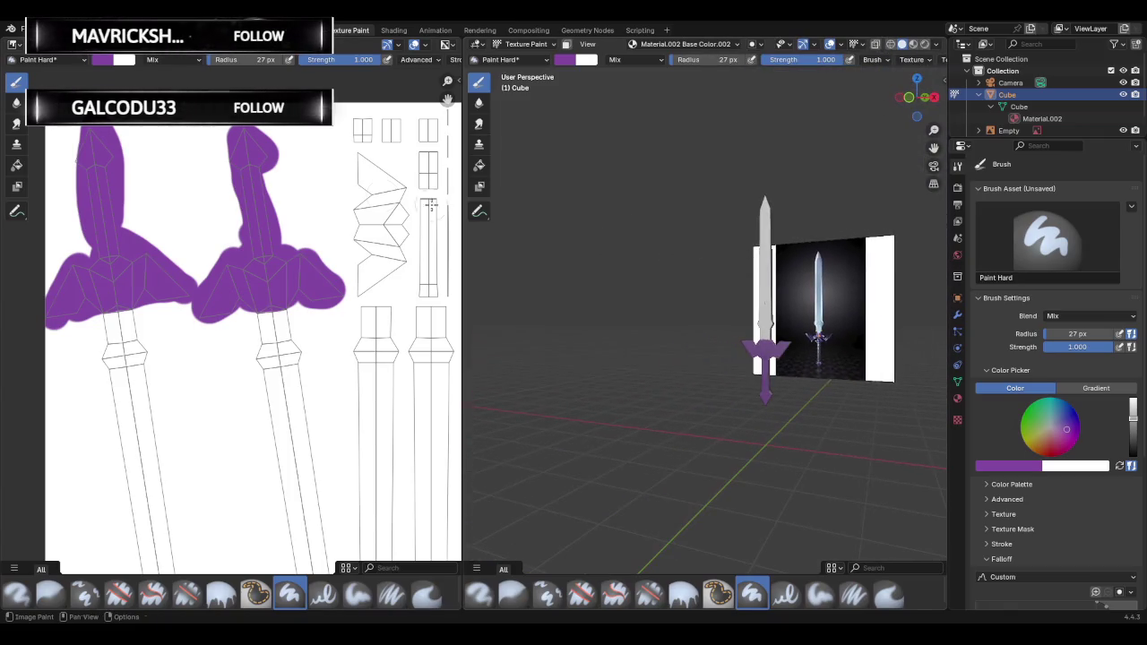
Paint the guard's top edge and the next UV island purple.
{"action": "left_click_drag", "start_coordinate": [154, 126], "coordinate": [67, 117]}
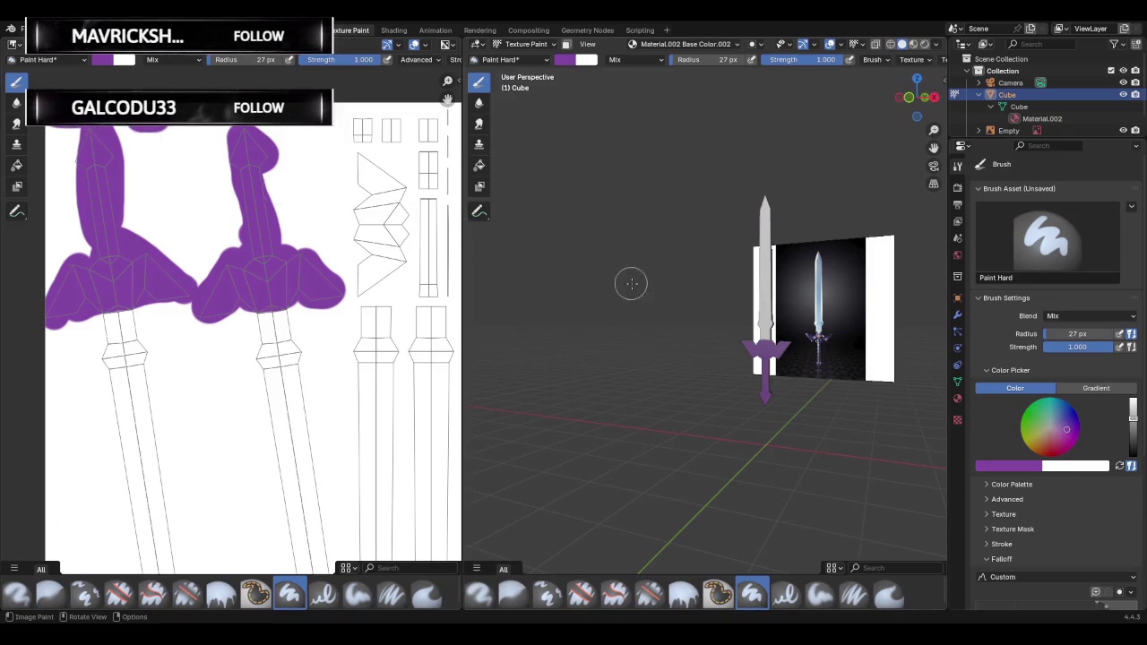
{"action": "mouse_move", "coordinate": [630, 282]}
{"action": "middle_mouse_down"}
{"action": "mouse_move", "coordinate": [469, 267]}
{"action": "mouse_move", "coordinate": [512, 267]}
{"action": "mouse_move", "coordinate": [451, 244]}
{"action": "middle_mouse_up"}
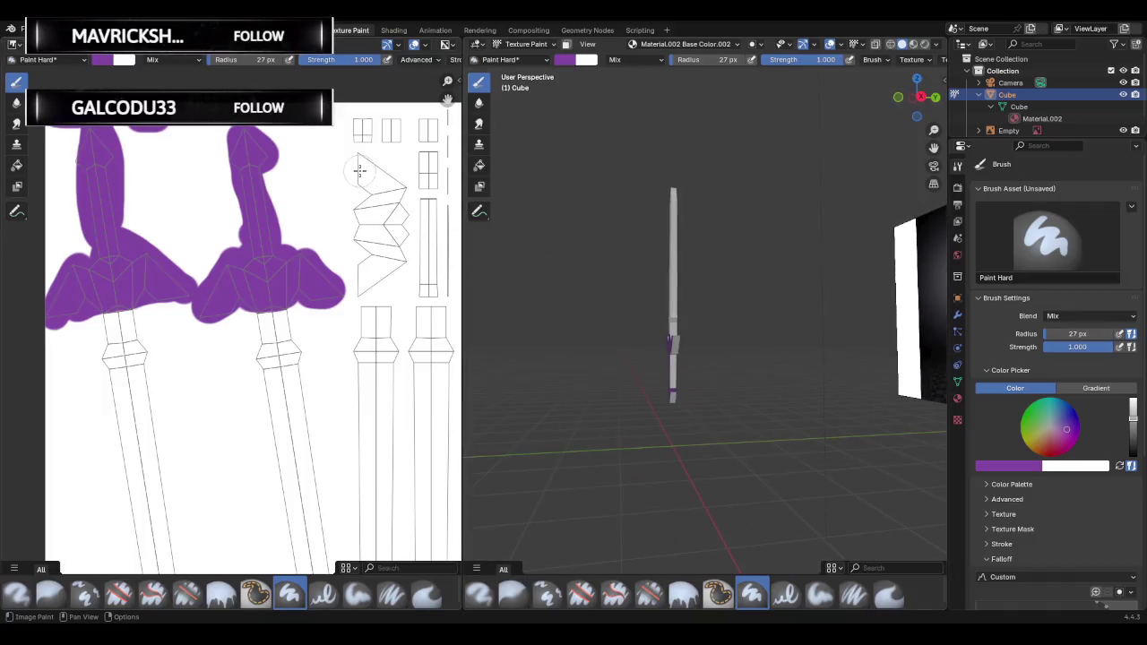
{"action": "left_click_drag", "start_coordinate": [355, 168], "coordinate": [366, 171]}
{"action": "mouse_move", "coordinate": [389, 183]}
{"action": "left_mouse_down"}
{"action": "mouse_move", "coordinate": [391, 253]}
{"action": "mouse_move", "coordinate": [364, 285]}
{"action": "mouse_move", "coordinate": [393, 206]}
{"action": "mouse_move", "coordinate": [376, 242]}
{"action": "mouse_move", "coordinate": [367, 201]}
{"action": "left_mouse_up"}
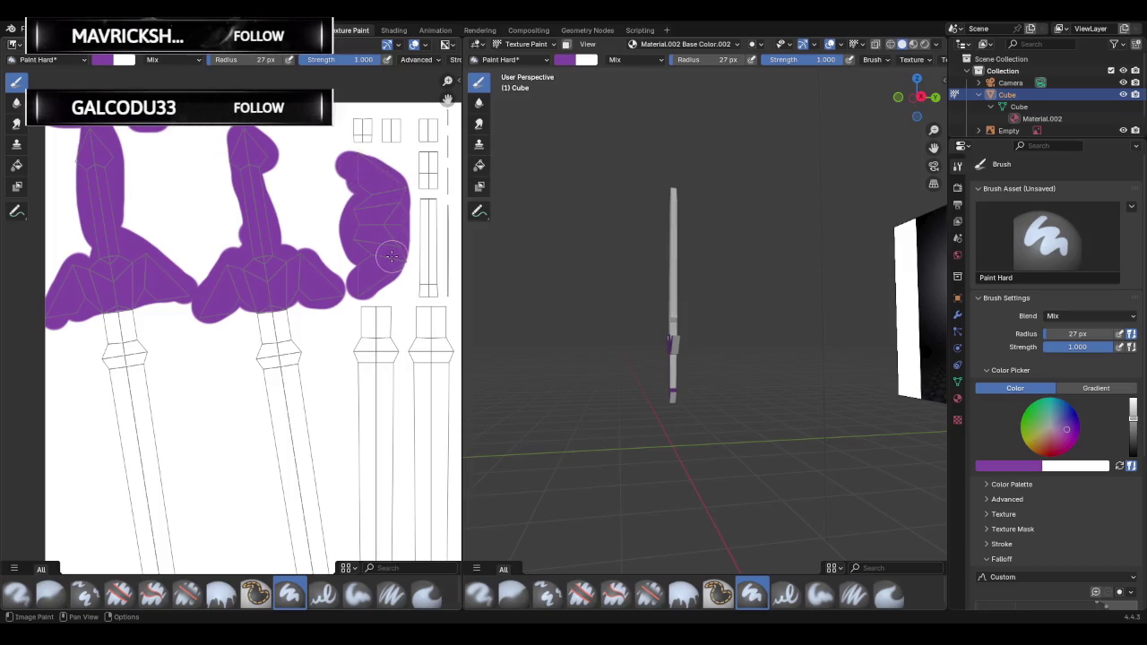
Zoom the texture view, paint the third UV island purple, and check the sword.
{"action": "scroll", "coordinate": [339, 205], "scroll_direction": "down", "scroll_amount": 1}
{"action": "scroll", "coordinate": [332, 208], "scroll_direction": "down", "scroll_amount": 1}
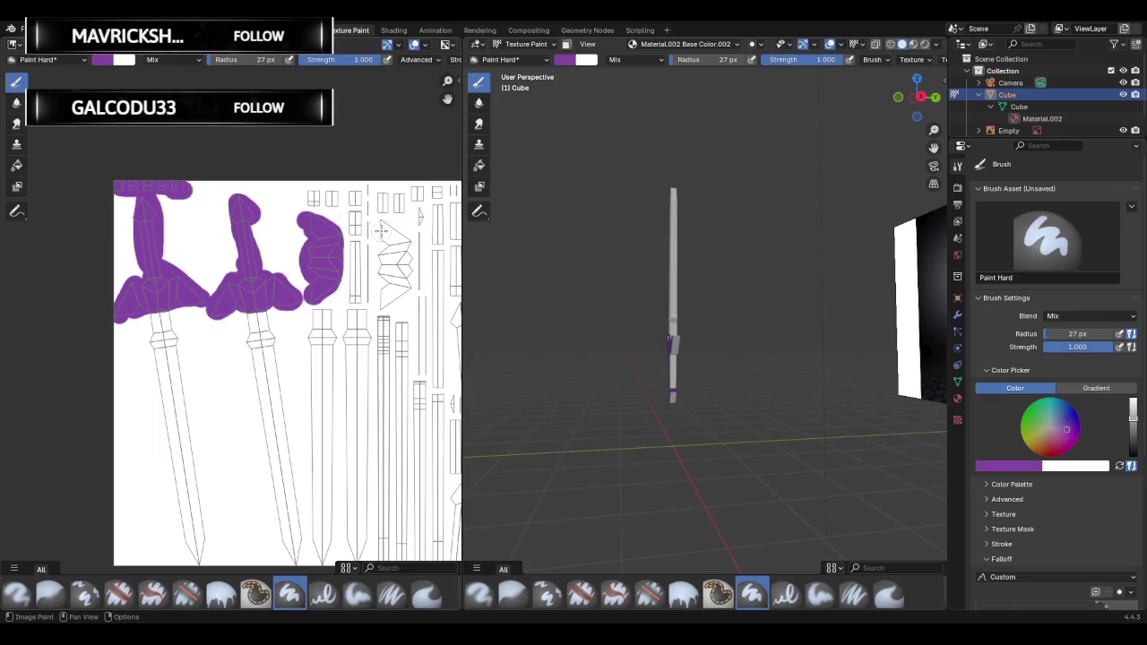
{"action": "scroll", "coordinate": [304, 217], "scroll_direction": "down", "scroll_amount": 1}
{"action": "scroll", "coordinate": [287, 226], "scroll_direction": "down", "scroll_amount": 1}
{"action": "scroll", "coordinate": [287, 225], "scroll_direction": "up", "scroll_amount": 1}
{"action": "scroll", "coordinate": [285, 220], "scroll_direction": "up", "scroll_amount": 1}
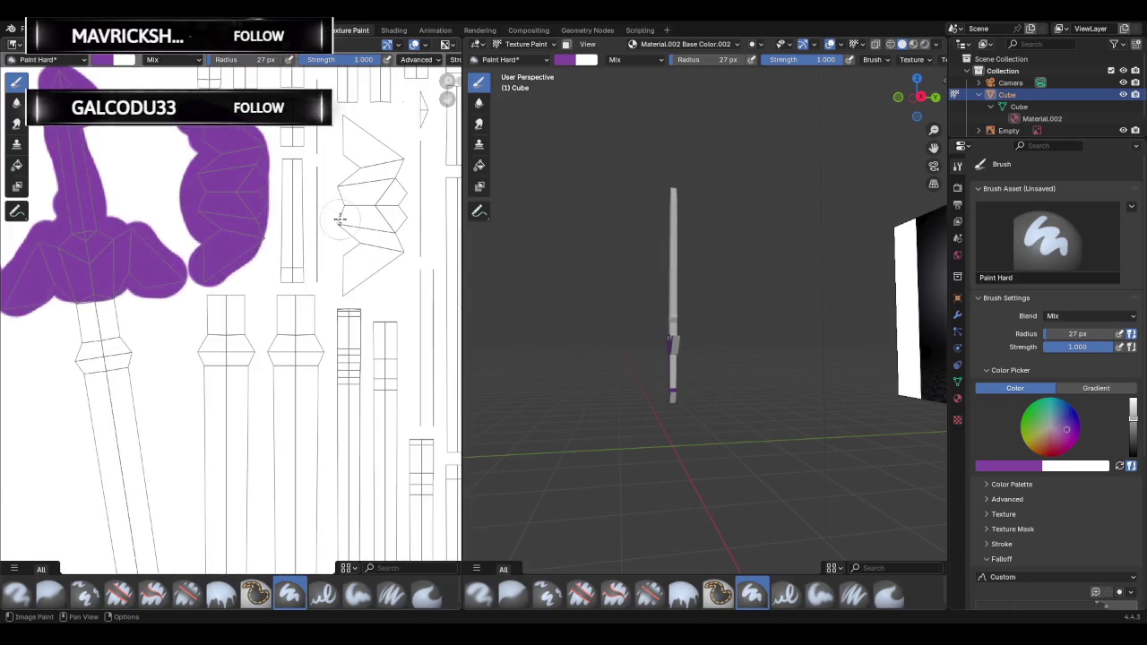
{"action": "scroll", "coordinate": [269, 242], "scroll_direction": "up", "scroll_amount": 2}
{"action": "scroll", "coordinate": [291, 171], "scroll_direction": "up", "scroll_amount": 1}
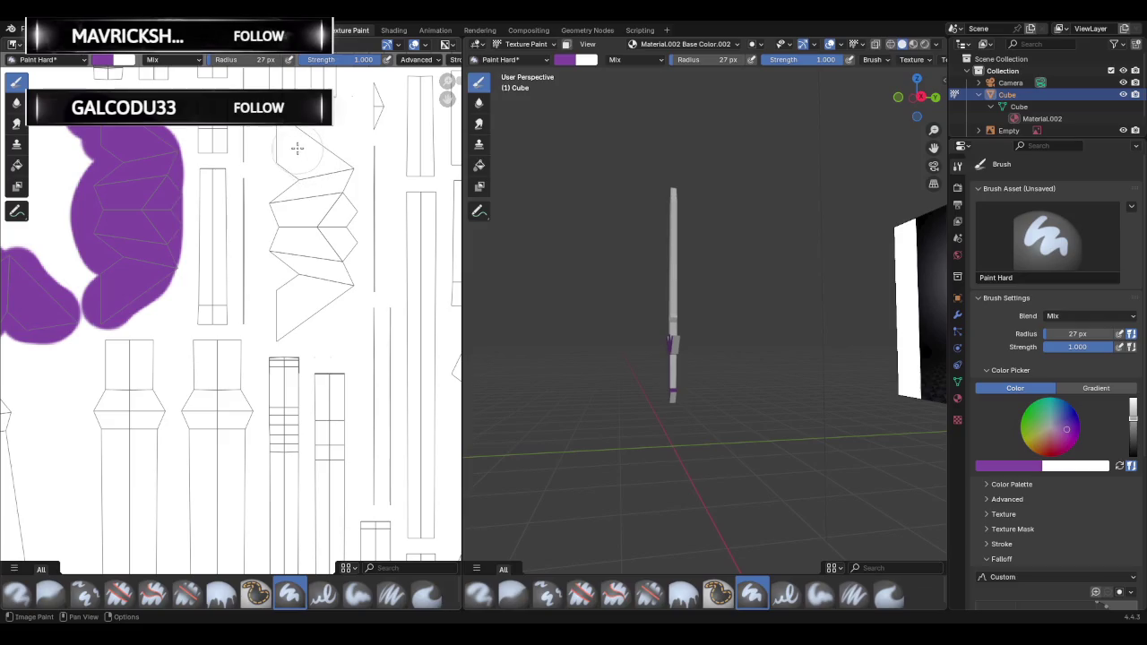
{"action": "scroll", "coordinate": [285, 166], "scroll_direction": "down", "scroll_amount": 1}
{"action": "scroll", "coordinate": [294, 202], "scroll_direction": "down", "scroll_amount": 1}
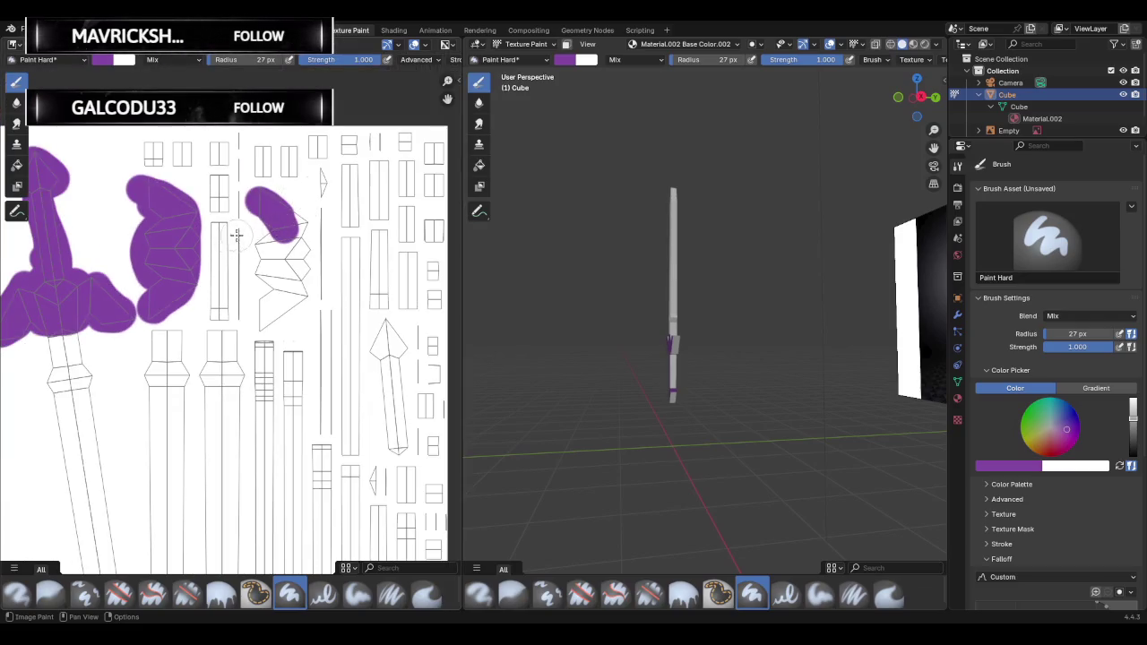
{"action": "scroll", "coordinate": [236, 235], "scroll_direction": "up", "scroll_amount": 1}
{"action": "mouse_move", "coordinate": [283, 212]}
{"action": "left_mouse_down"}
{"action": "mouse_move", "coordinate": [275, 293]}
{"action": "mouse_move", "coordinate": [305, 289]}
{"action": "mouse_move", "coordinate": [297, 211]}
{"action": "mouse_move", "coordinate": [287, 285]}
{"action": "left_mouse_up"}
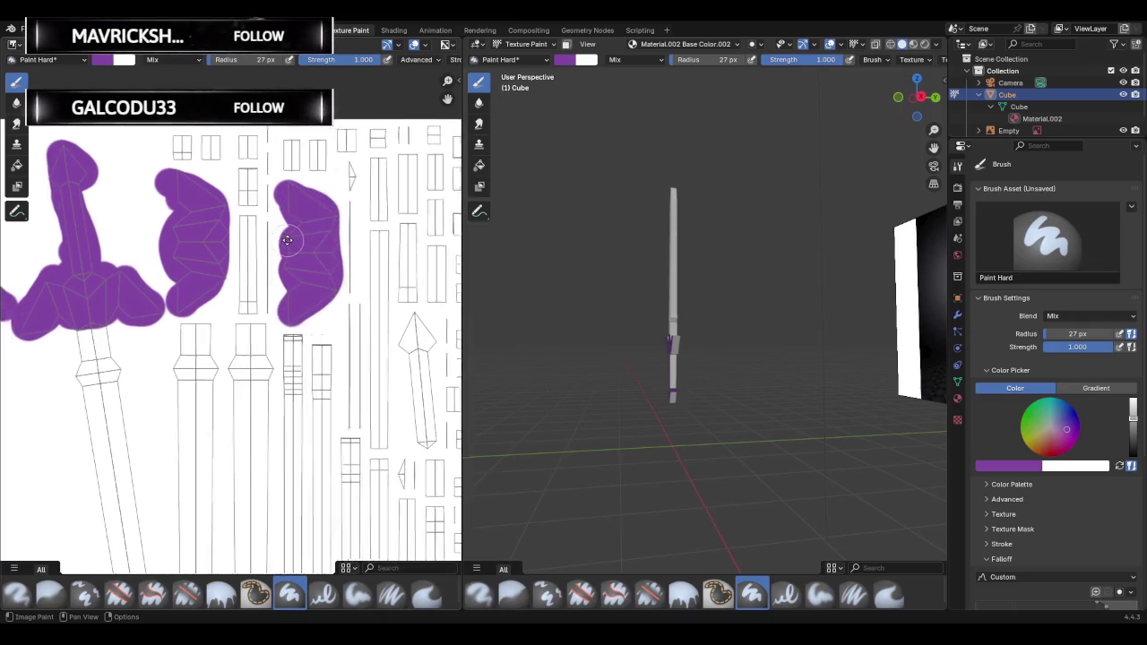
{"action": "mouse_move", "coordinate": [261, 236]}
{"action": "middle_mouse_down"}
{"action": "mouse_move", "coordinate": [397, 240]}
{"action": "mouse_move", "coordinate": [185, 141]}
{"action": "middle_mouse_up"}
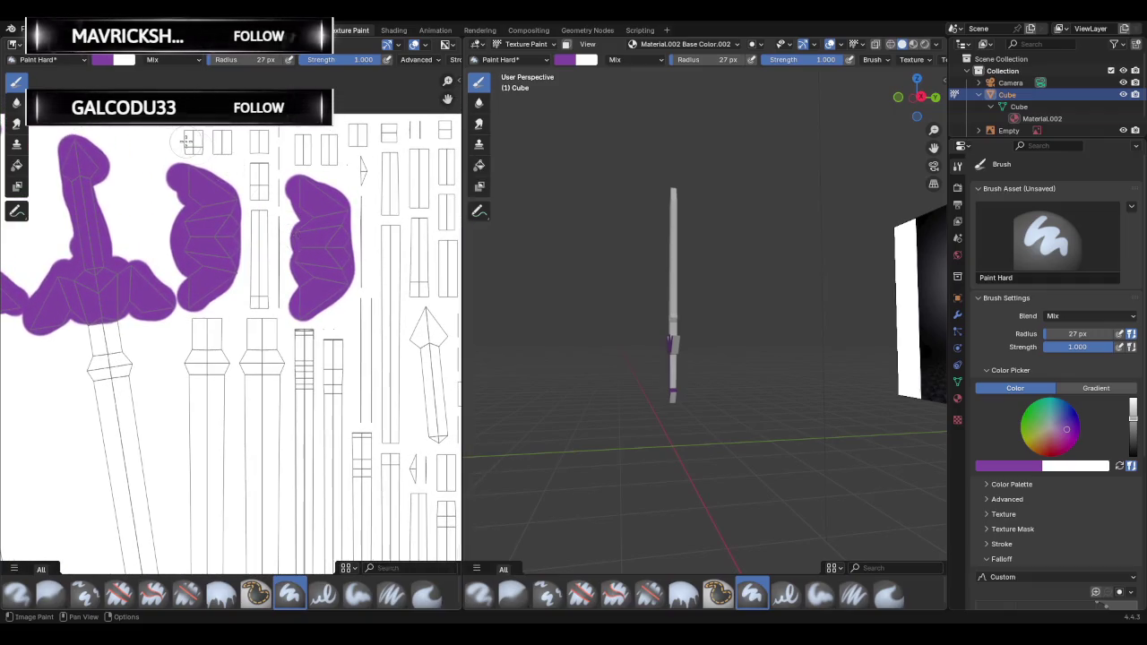
{"action": "middle_click_drag", "start_coordinate": [342, 233], "coordinate": [248, 179]}
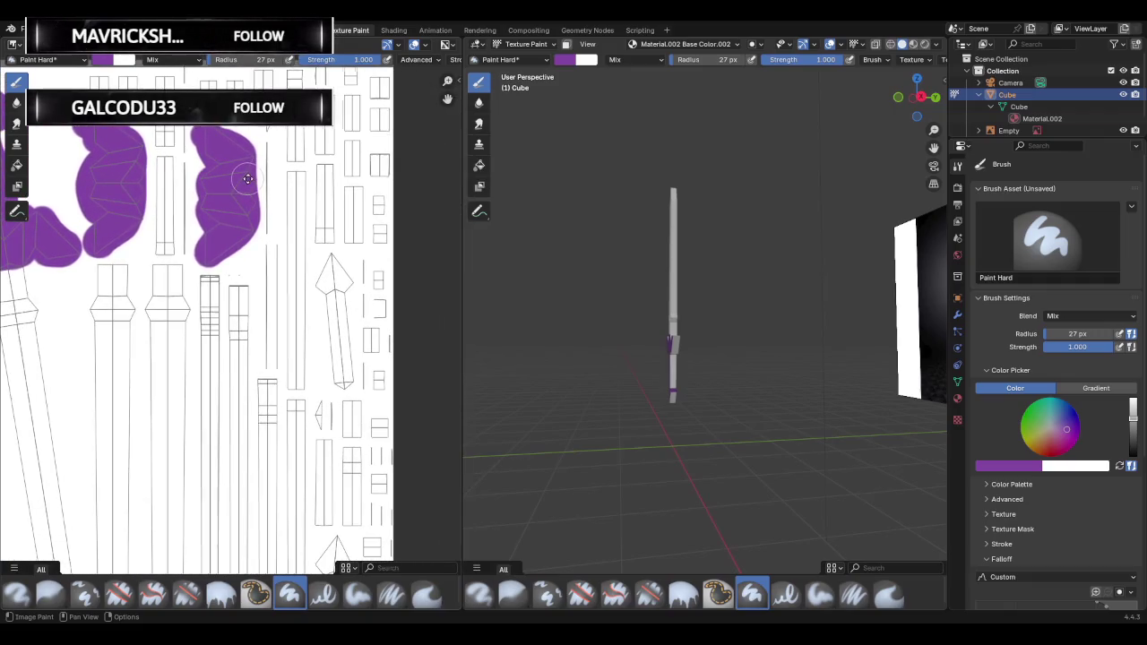
{"action": "mouse_move", "coordinate": [615, 287]}
{"action": "middle_mouse_down"}
{"action": "mouse_move", "coordinate": [562, 299]}
{"action": "mouse_move", "coordinate": [740, 307]}
{"action": "mouse_move", "coordinate": [722, 302]}
{"action": "middle_mouse_up"}
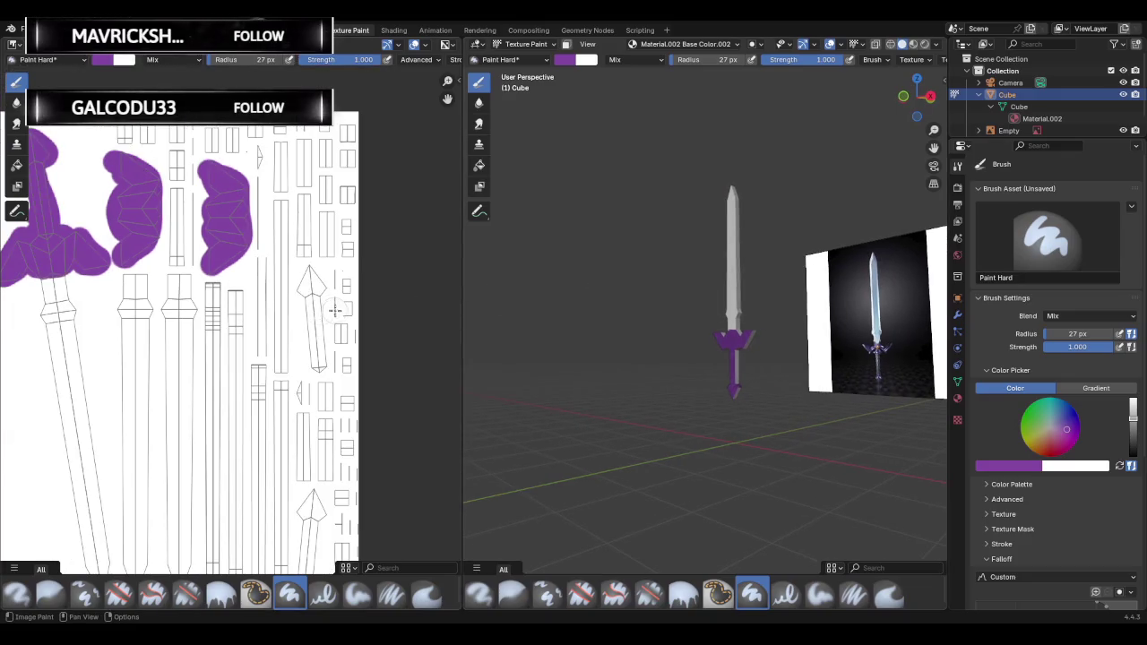
Undo and redo paint strokes, then undo all the remaining purple paint.
{"action": "scroll", "coordinate": [283, 358], "scroll_direction": "down", "scroll_amount": 3}
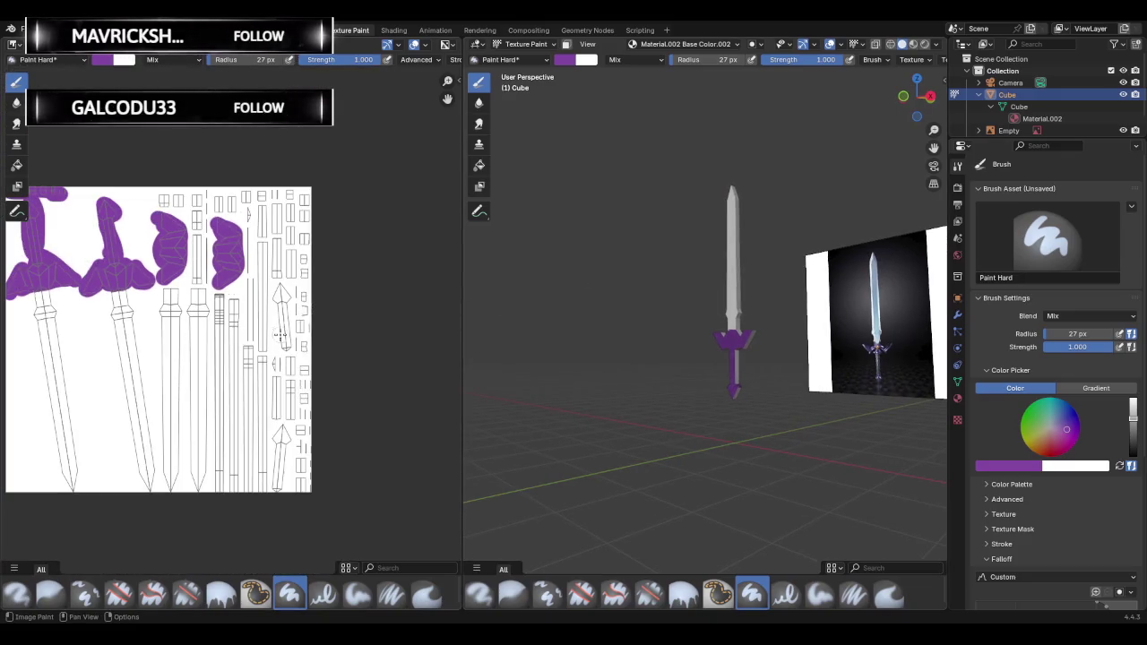
{"action": "key", "text": "ctrl+z"}
{"action": "key", "text": "ctrl+z"}
{"action": "key", "text": "ctrl+shift+z"}
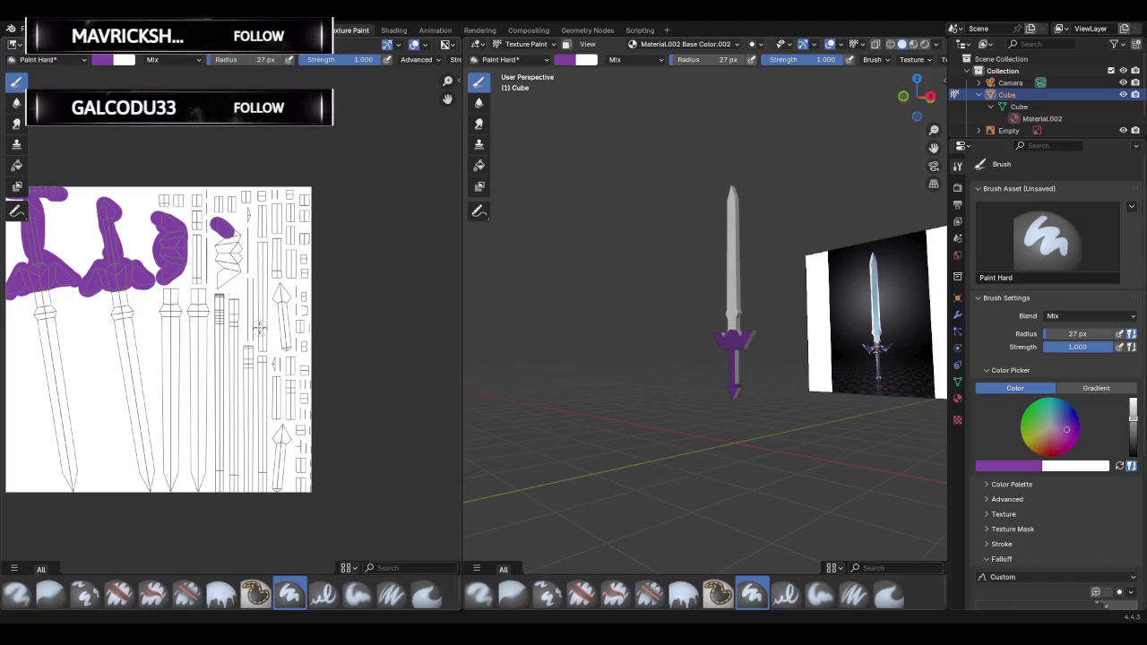
{"action": "key", "text": "ctrl+shift+z"}
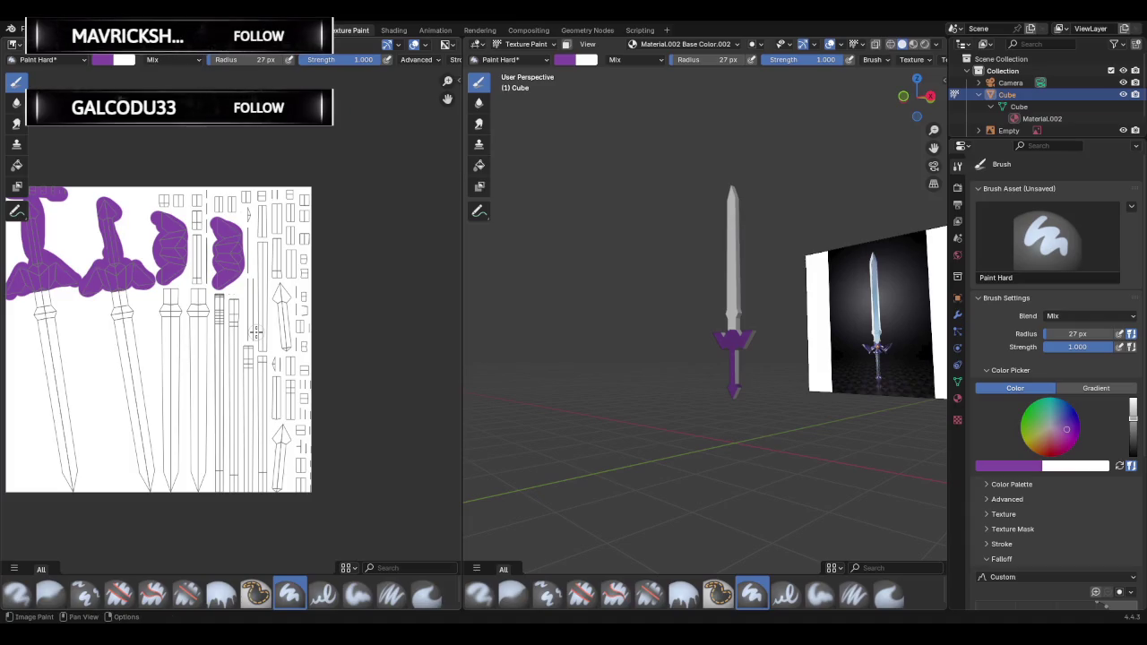
{"action": "key", "text": "ctrl+z"}
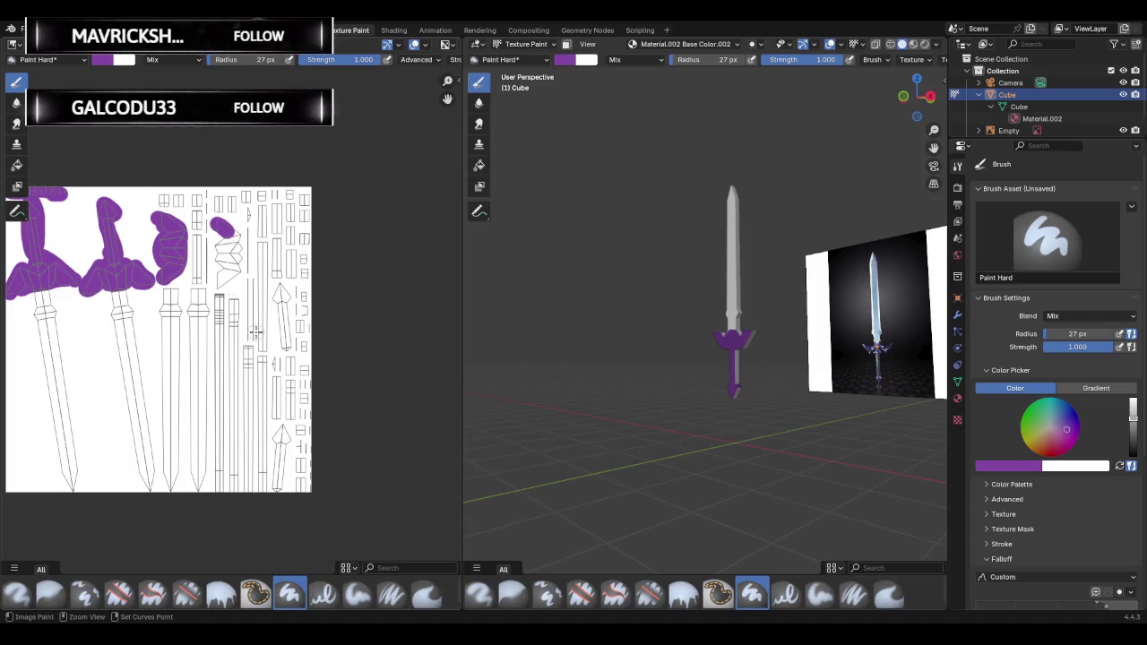
{"action": "key", "text": "ctrl+z"}
{"action": "key", "text": "ctrl+z"}
{"action": "key", "text": "ctrl+z"}
{"action": "key", "text": "ctrl+z"}
{"action": "key", "text": "ctrl+z"}
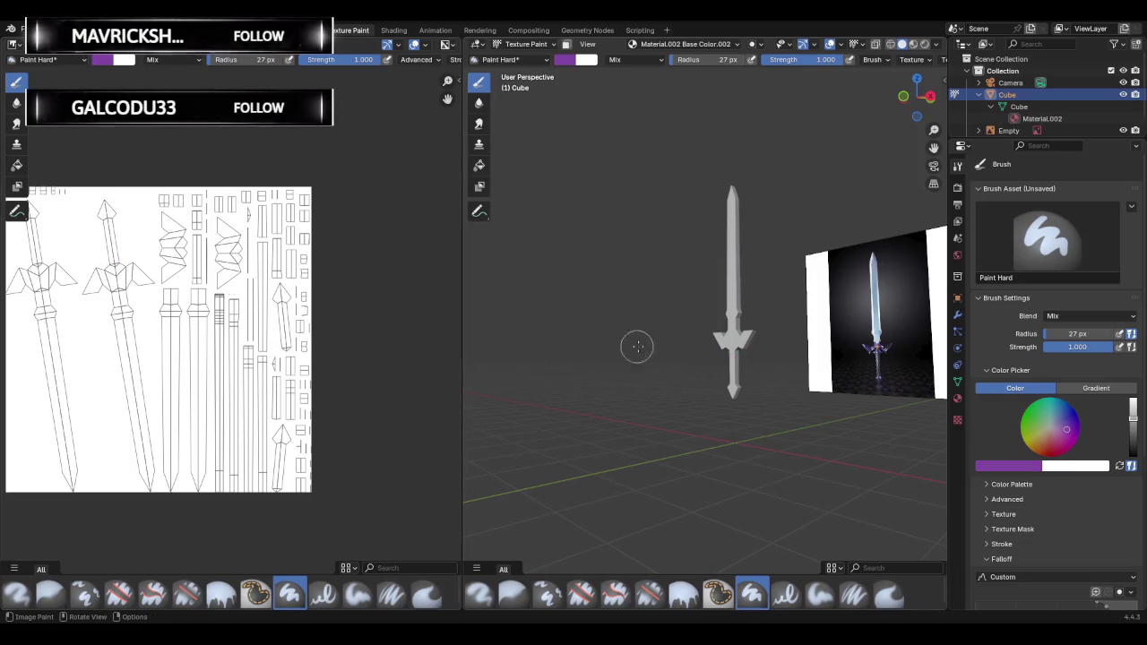
{"action": "scroll", "coordinate": [801, 332], "scroll_direction": "up", "scroll_amount": 5}
Test-paint purple bands on the crossguard, toggling undo and redo, then undo the paint texture.
{"action": "mouse_move", "coordinate": [759, 340]}
{"action": "middle_mouse_down"}
{"action": "mouse_move", "coordinate": [735, 361]}
{"action": "mouse_move", "coordinate": [782, 363]}
{"action": "middle_mouse_up"}
{"action": "left_click_drag", "start_coordinate": [783, 364], "coordinate": [754, 363]}
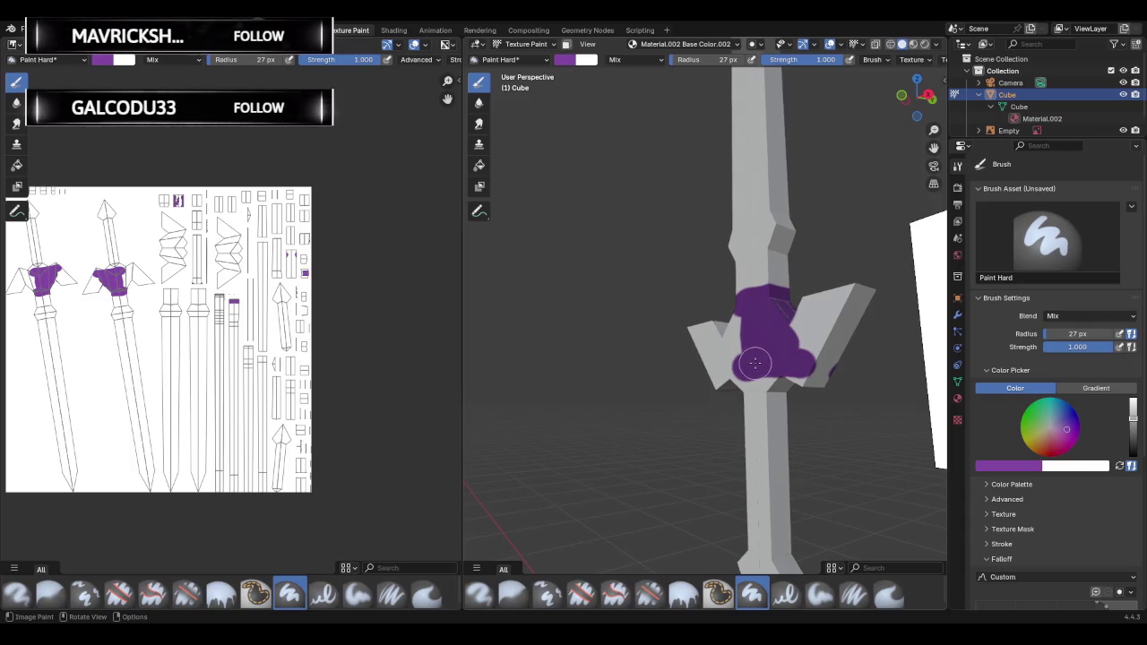
{"action": "key", "text": "ctrl+z"}
{"action": "key", "text": "ctrl+z"}
{"action": "key", "text": "ctrl+z"}
{"action": "key", "text": "ctrl+shift+z"}
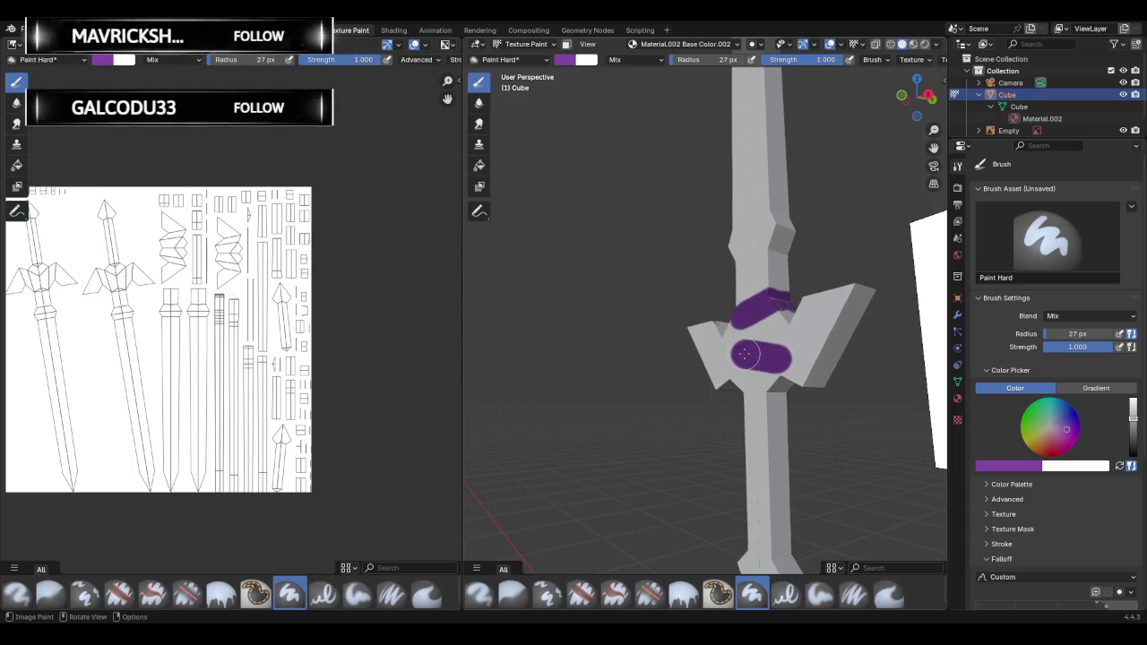
{"action": "left_click_drag", "start_coordinate": [745, 355], "coordinate": [755, 356]}
{"action": "key", "text": "ctrl+z"}
{"action": "key", "text": "ctrl+z"}
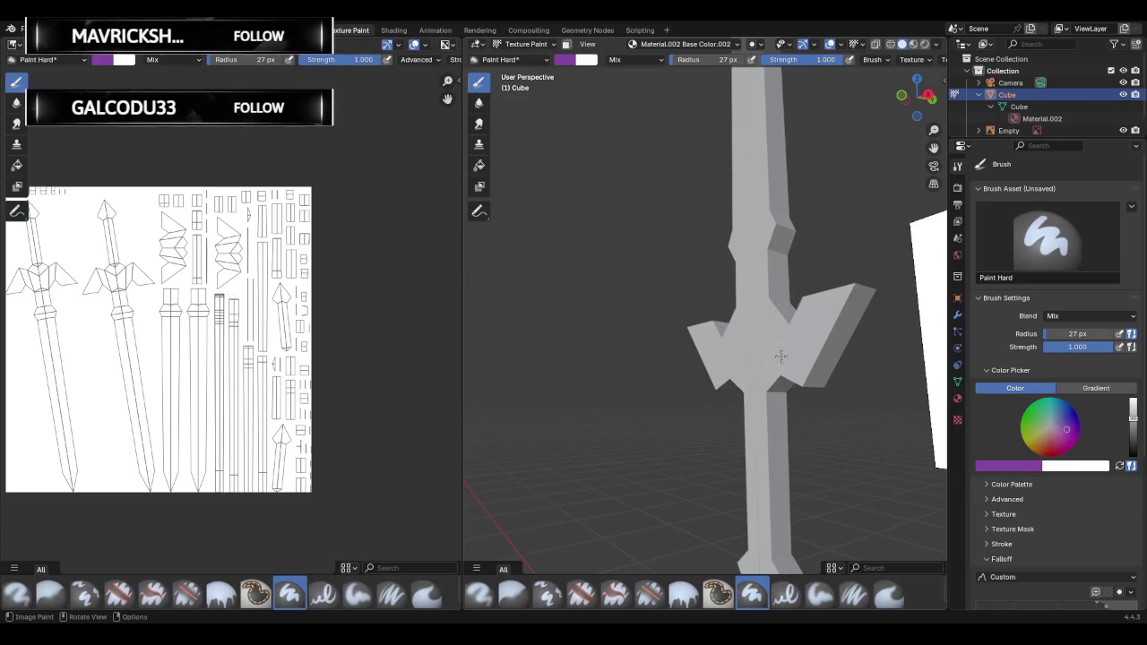
{"action": "key", "text": "ctrl+shift+z"}
{"action": "key", "text": "ctrl+shift+z"}
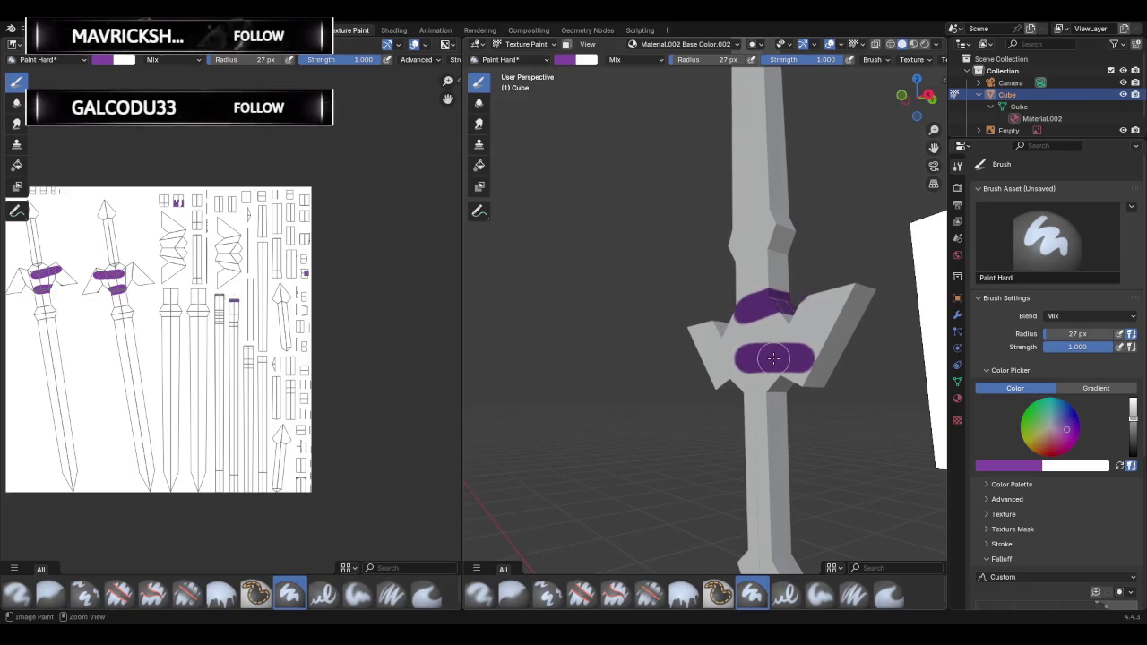
{"action": "key", "text": "ctrl+z"}
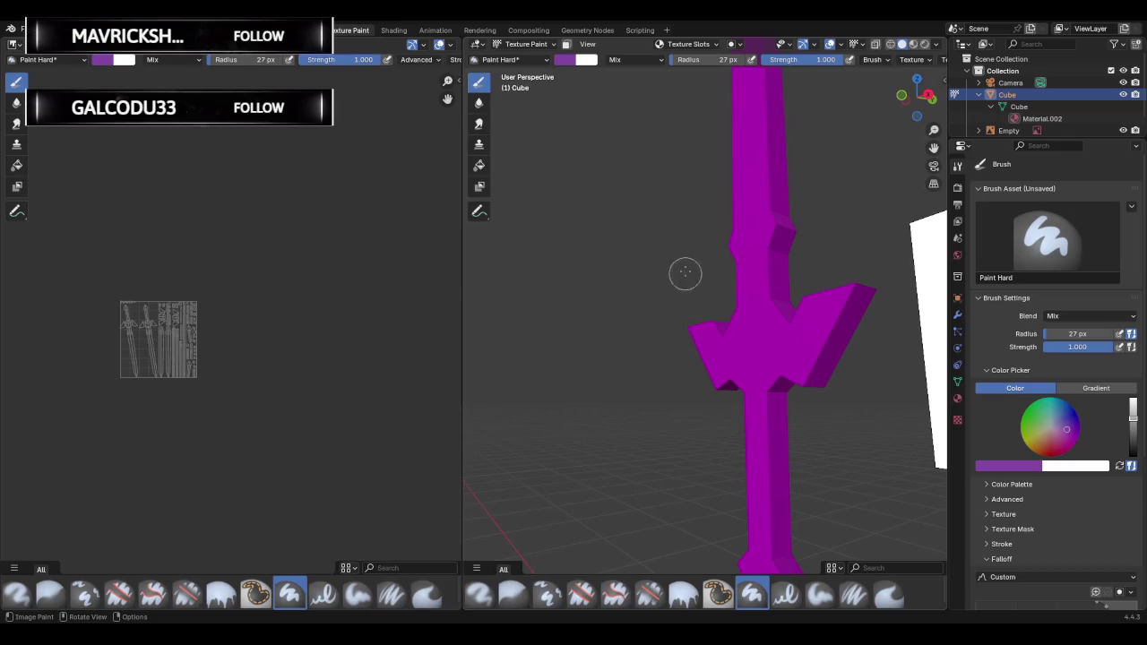
Add a blank white 1024 px Base Color paint texture slot to the sword.
{"action": "left_click", "coordinate": [688, 44]}
{"action": "left_click", "coordinate": [740, 90]}
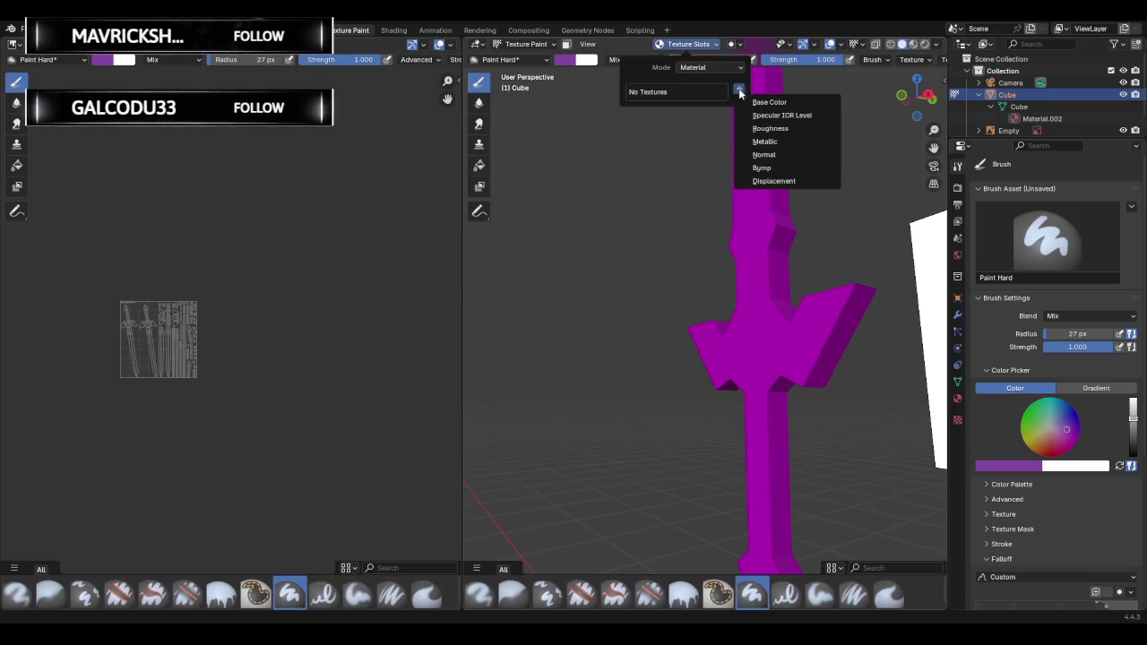
{"action": "left_click", "coordinate": [766, 103]}
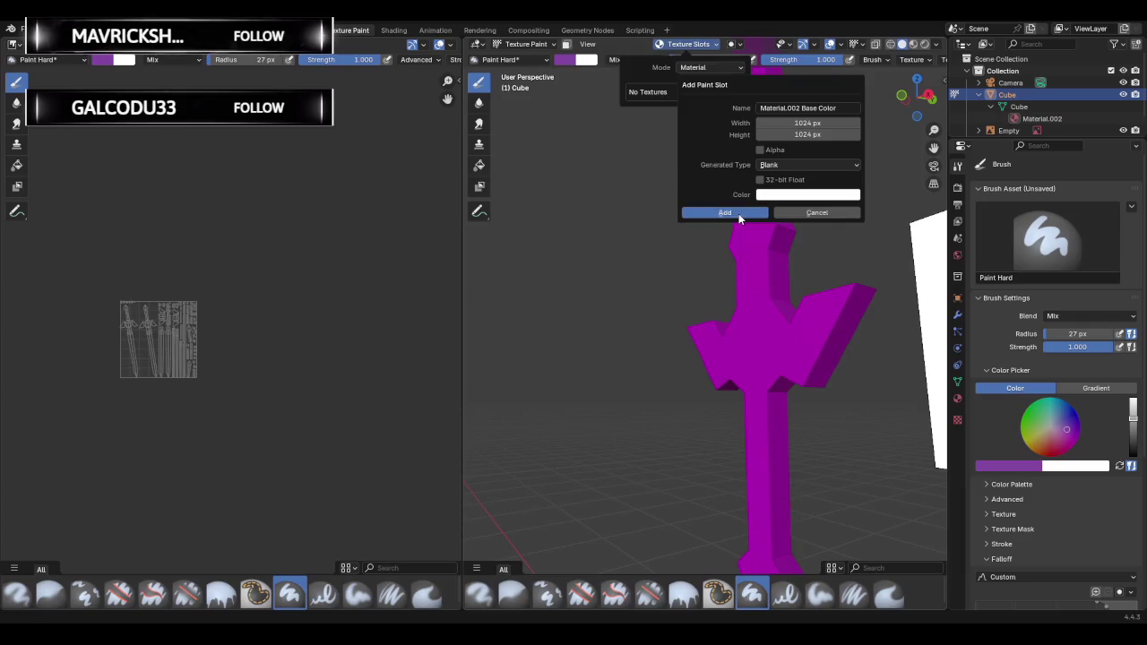
{"action": "left_click", "coordinate": [725, 212]}
Test-paint a stroke on the sword, undo it, and check the modifiers.
{"action": "left_click_drag", "start_coordinate": [744, 143], "coordinate": [761, 198]}
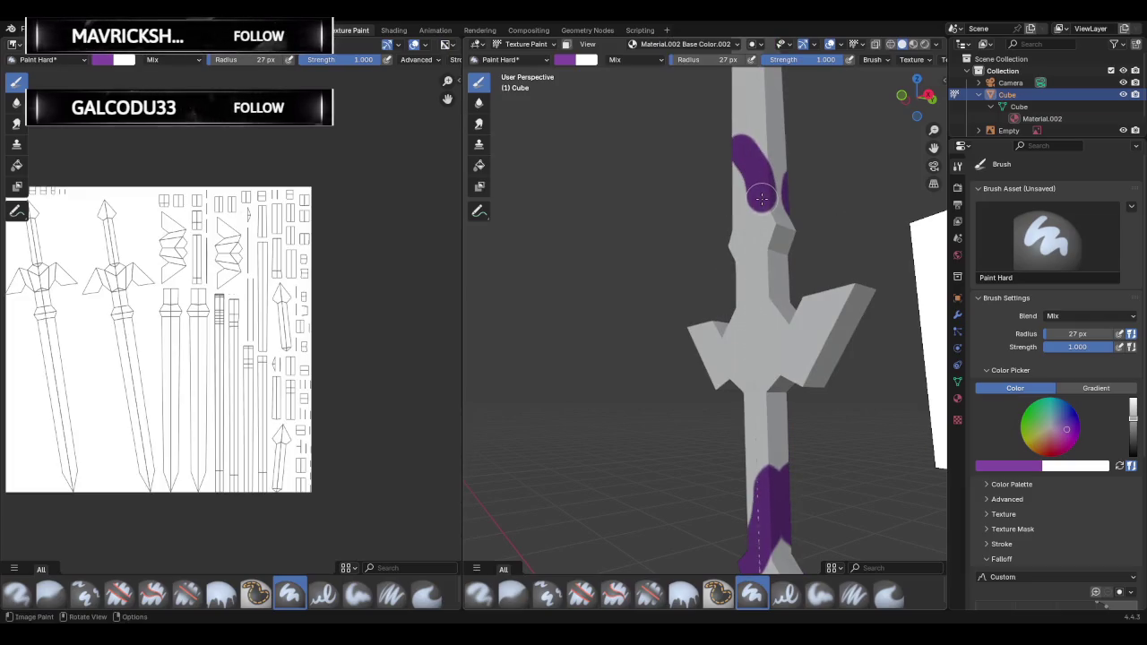
{"action": "key", "text": "ctrl+z"}
{"action": "middle_click_drag", "start_coordinate": [643, 269], "coordinate": [642, 303]}
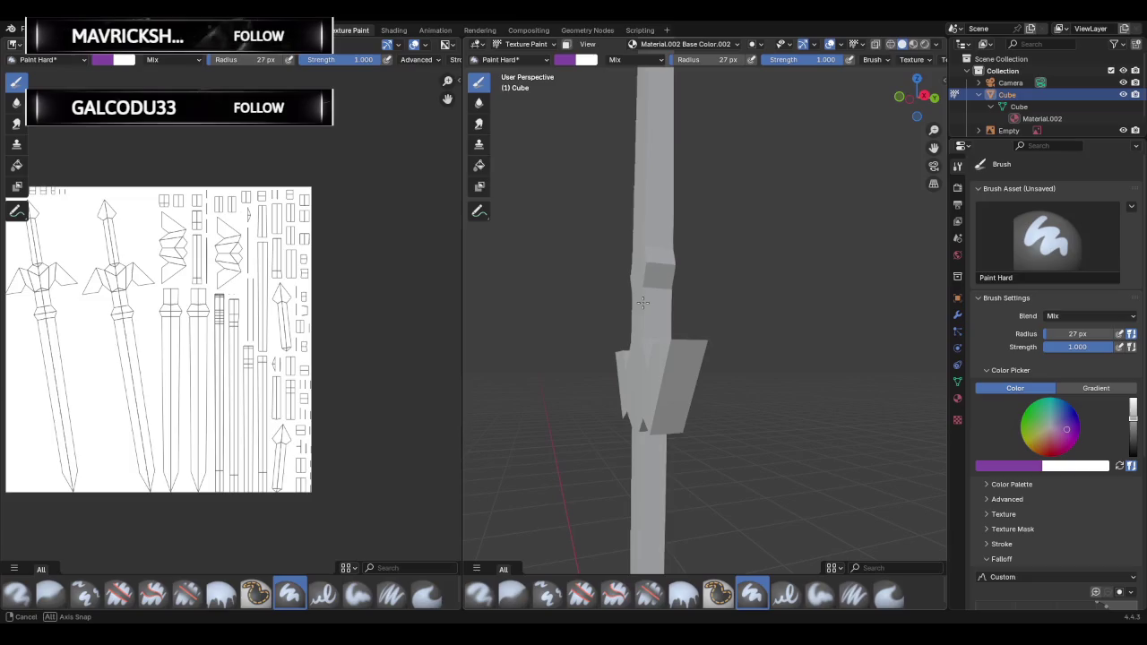
{"action": "left_click", "coordinate": [956, 318]}
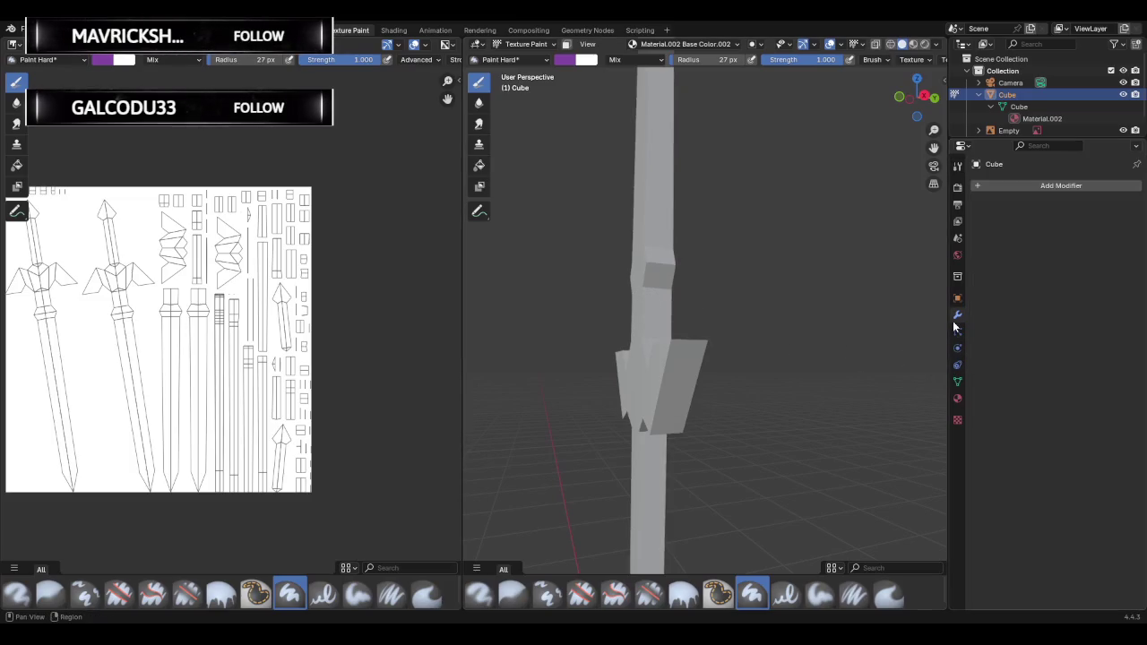
Export the sword as an FBX file and start a new General file with only camera and light.
{"action": "left_click", "coordinate": [957, 168]}
{"action": "mouse_move", "coordinate": [717, 315]}
{"action": "middle_mouse_down"}
{"action": "mouse_move", "coordinate": [740, 329]}
{"action": "mouse_move", "coordinate": [709, 341]}
{"action": "mouse_move", "coordinate": [753, 329]}
{"action": "middle_mouse_up"}
{"action": "left_click", "coordinate": [20, 29]}
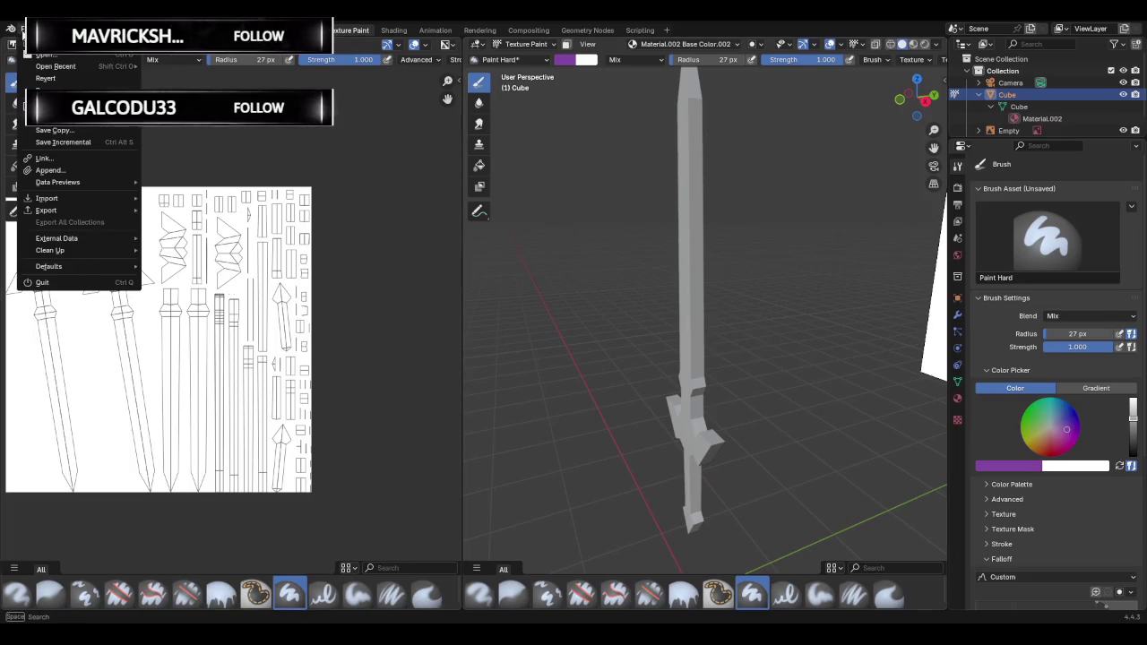
{"action": "left_click", "coordinate": [45, 106]}
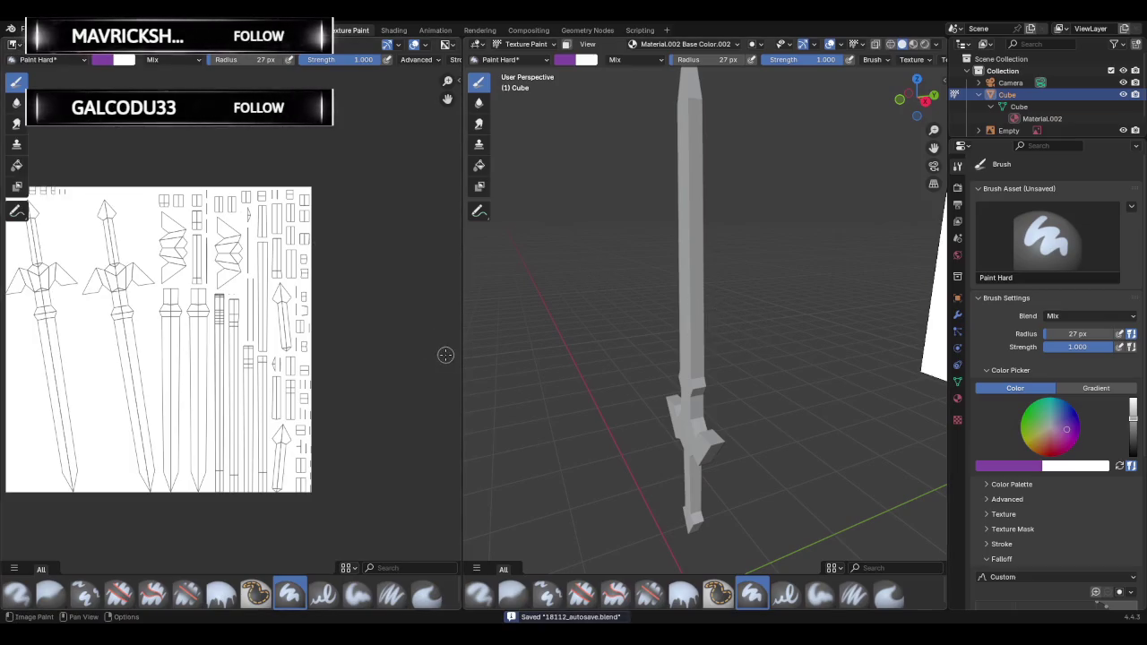
{"action": "left_click", "coordinate": [18, 30]}
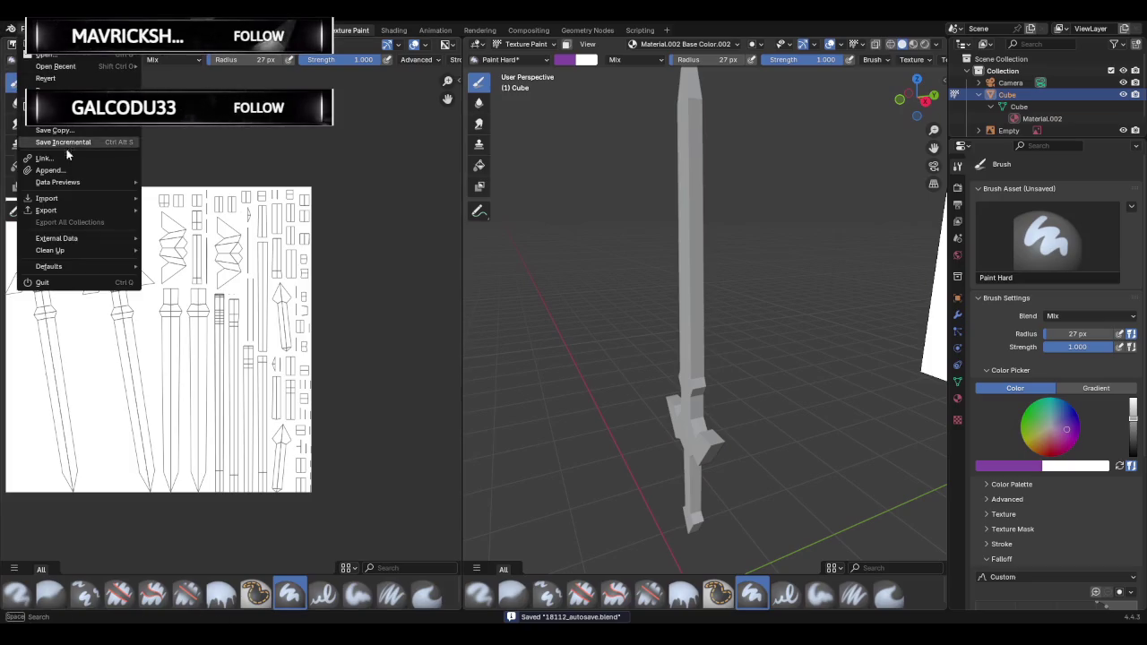
{"action": "mouse_move", "coordinate": [47, 210]}
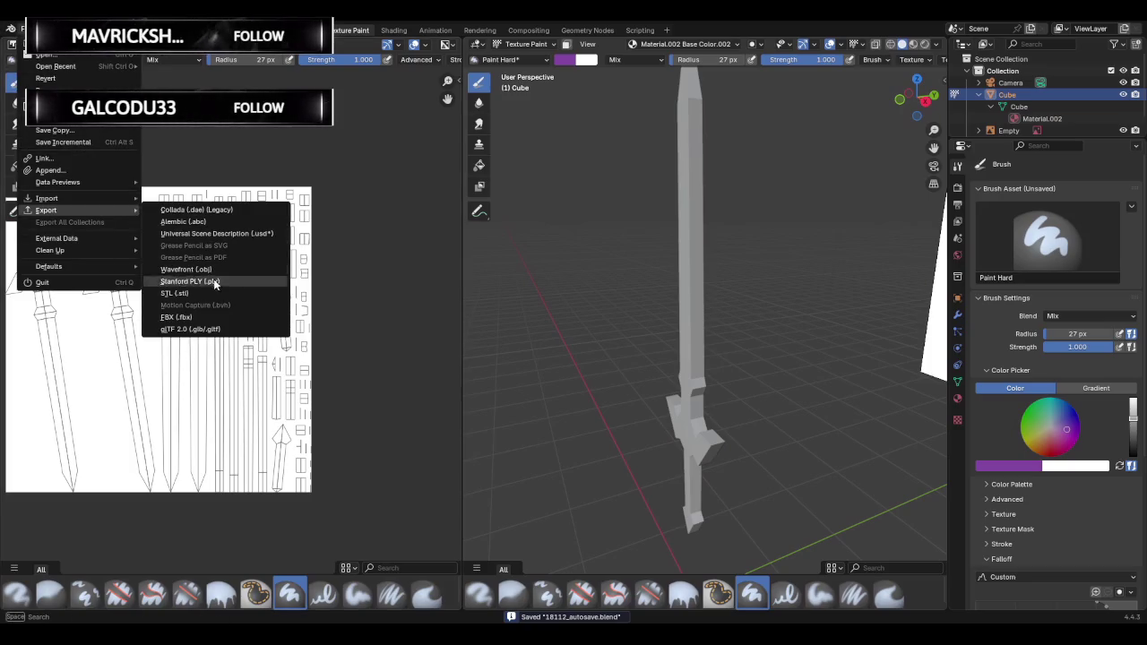
{"action": "left_click", "coordinate": [207, 317]}
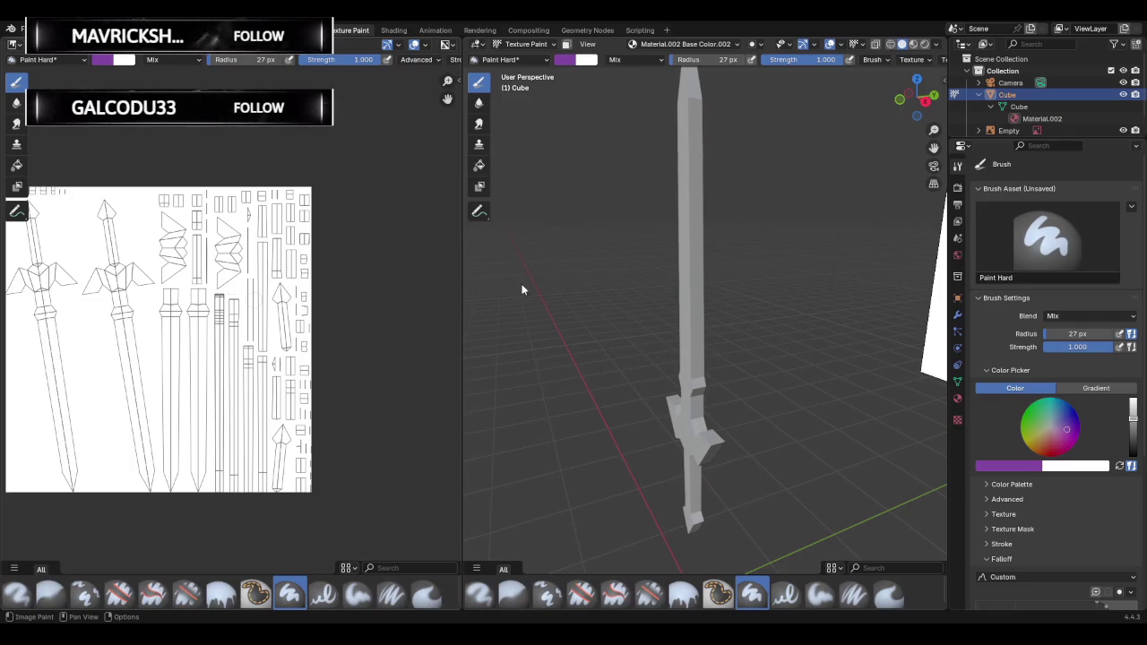
{"action": "left_click", "coordinate": [21, 29]}
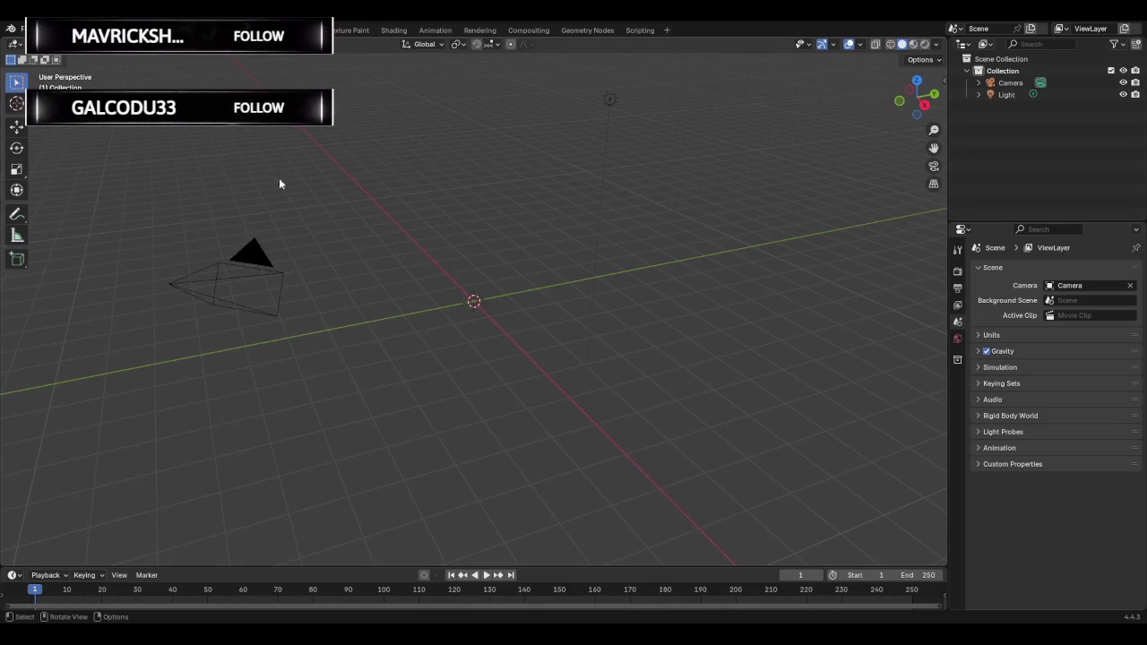
Import the sword FBX, scale it up, deselect everything, then select just the sword.
{"action": "left_click", "coordinate": [23, 30]}
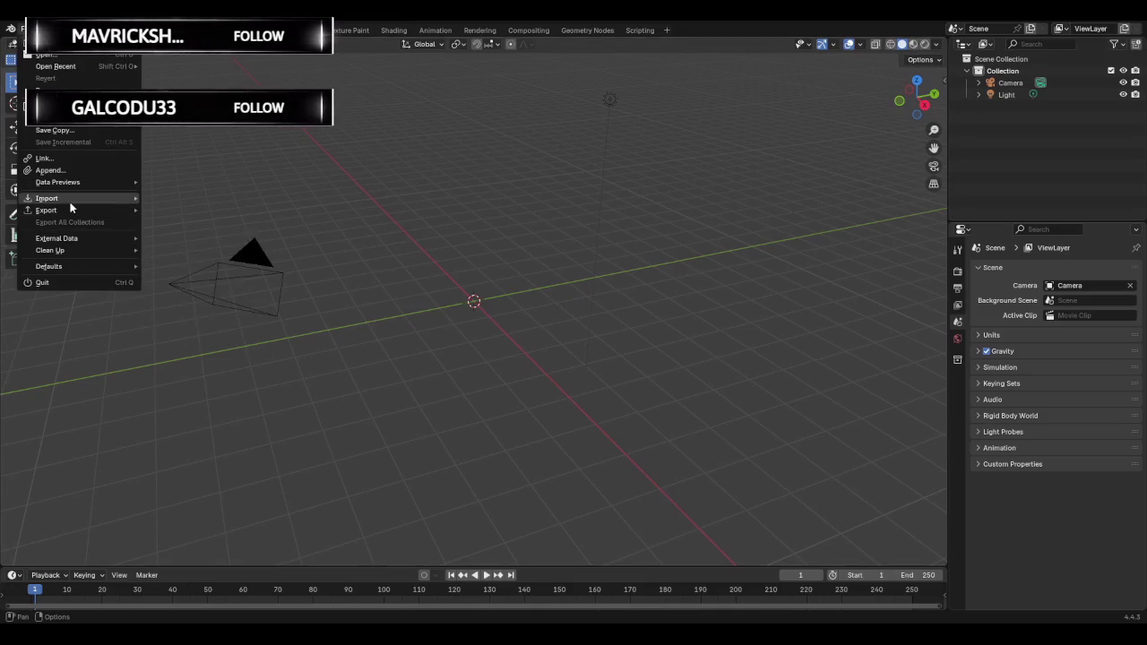
{"action": "mouse_move", "coordinate": [54, 198]}
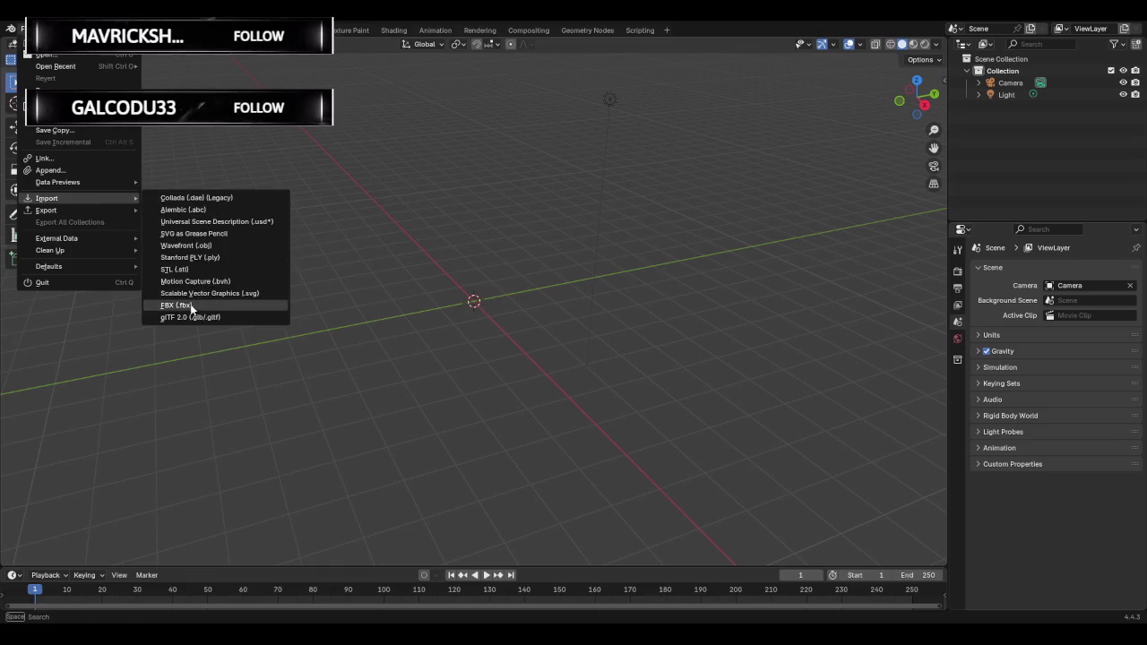
{"action": "left_click", "coordinate": [190, 305]}
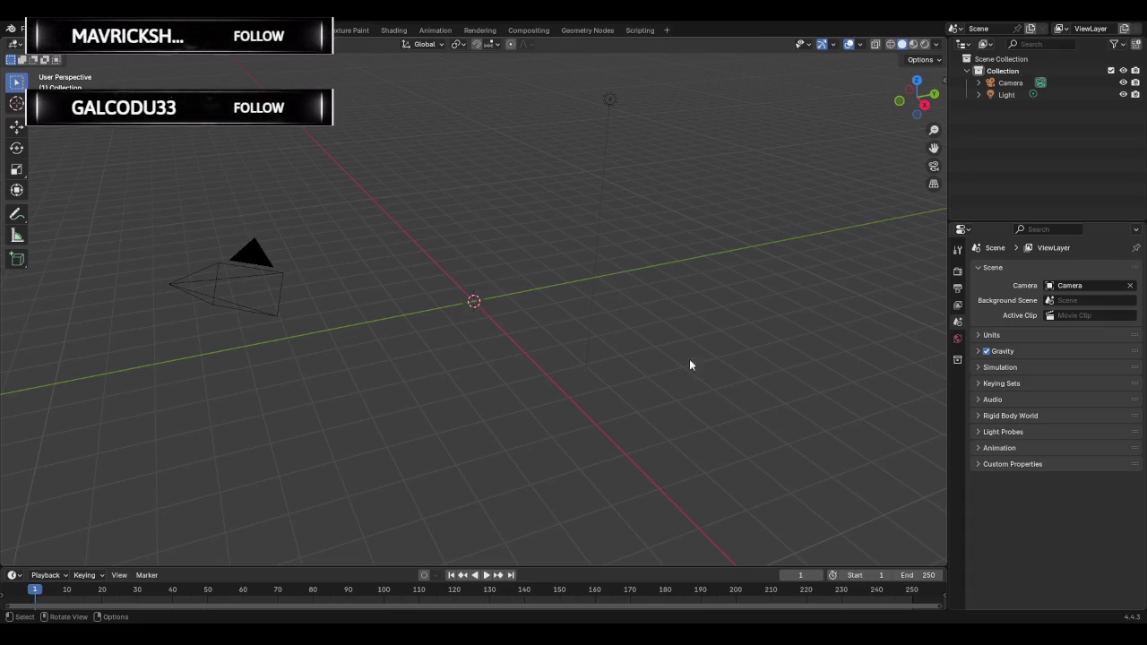
{"action": "mouse_move", "coordinate": [575, 272]}
{"action": "middle_mouse_down"}
{"action": "mouse_move", "coordinate": [532, 223]}
{"action": "mouse_move", "coordinate": [566, 209]}
{"action": "mouse_move", "coordinate": [633, 220]}
{"action": "mouse_move", "coordinate": [521, 141]}
{"action": "mouse_move", "coordinate": [536, 168]}
{"action": "middle_mouse_up"}
{"action": "key", "text": "s"}
{"action": "left_click", "coordinate": [599, 148]}
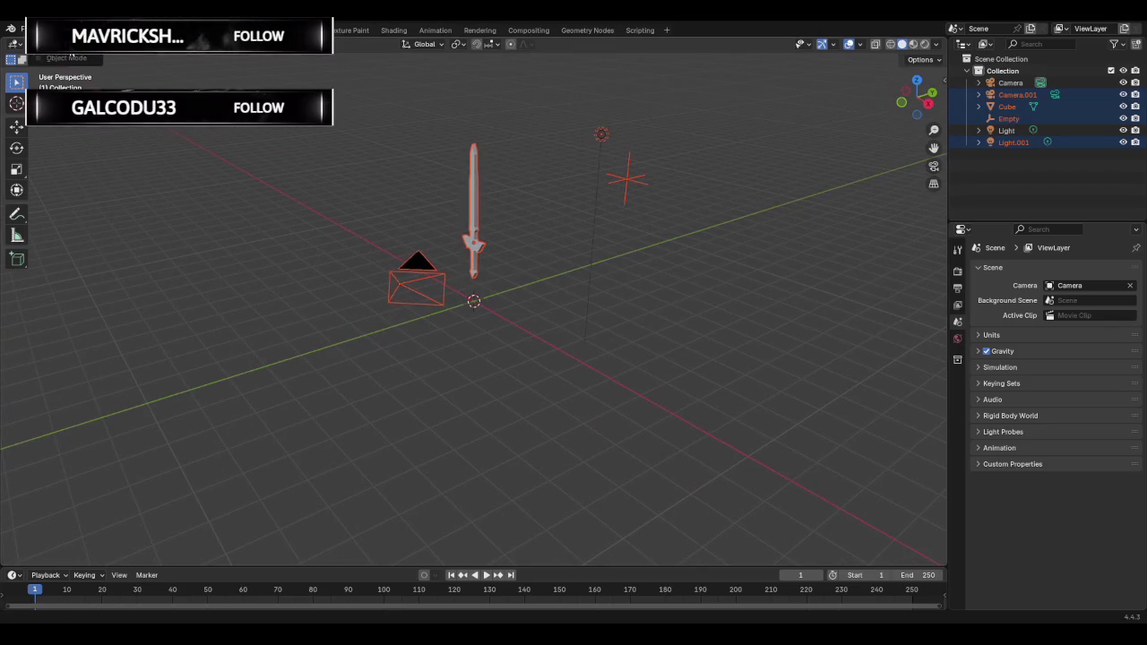
{"action": "left_click", "coordinate": [378, 193]}
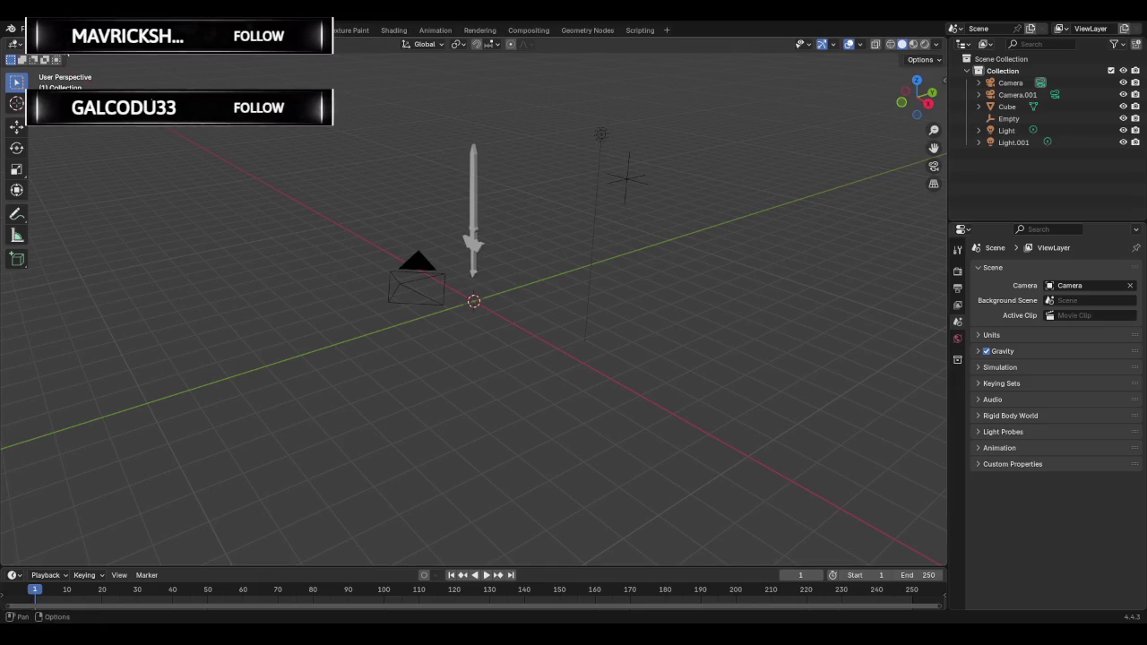
{"action": "left_click", "coordinate": [474, 173]}
Put the imported sword in Texture Paint mode and check its brush texture settings.
{"action": "left_click", "coordinate": [54, 43]}
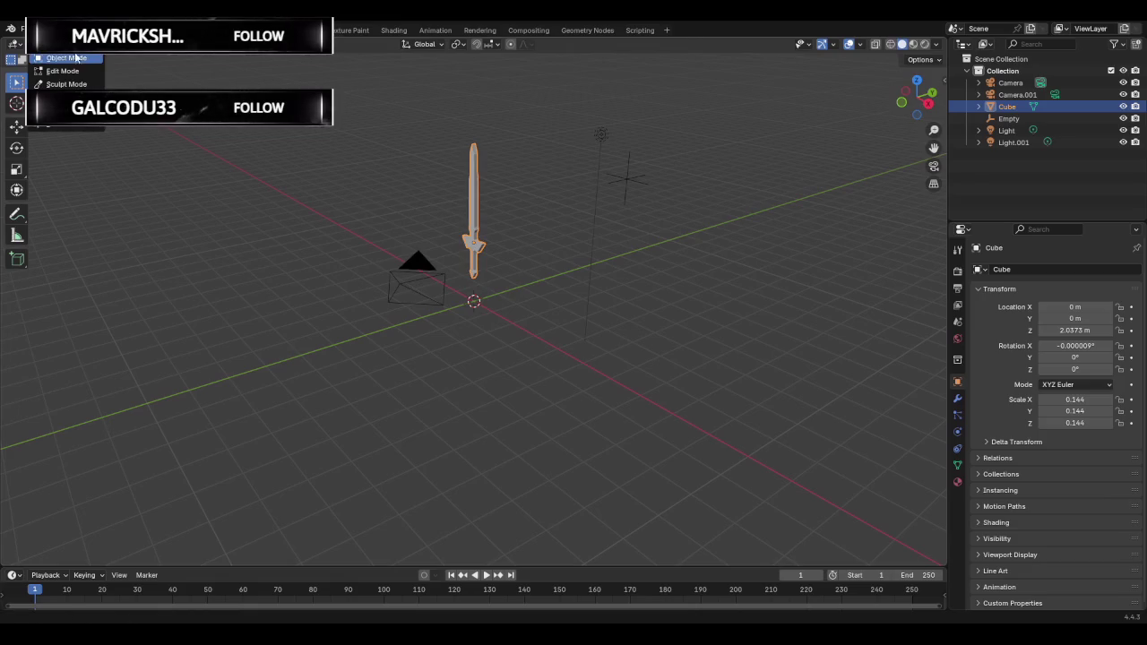
{"action": "left_click", "coordinate": [67, 128]}
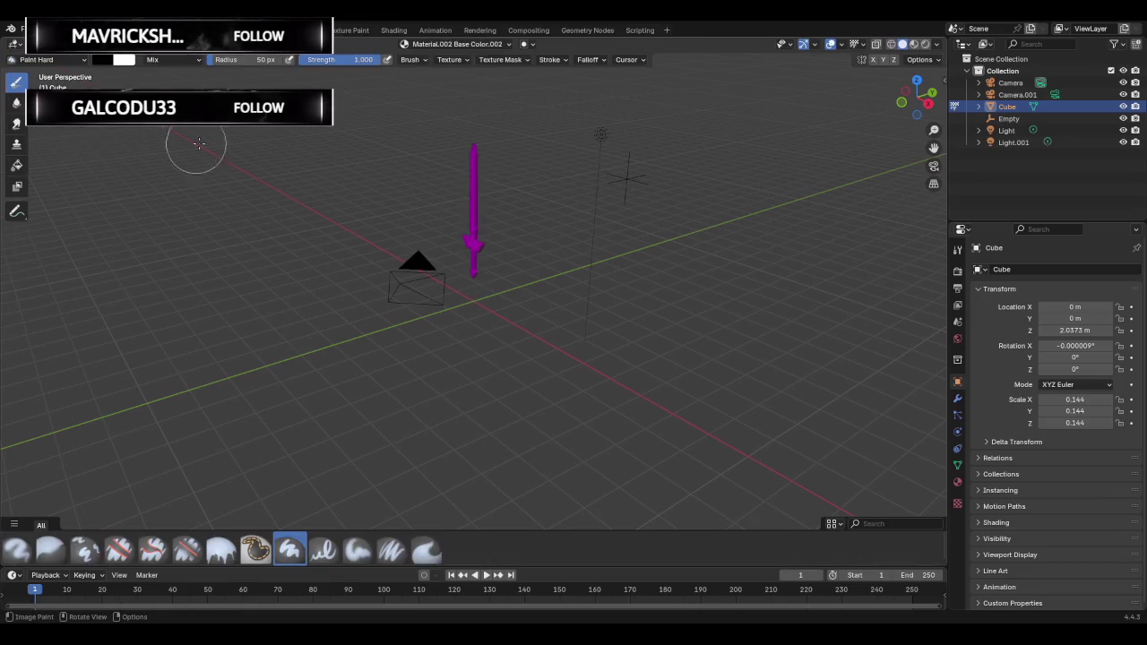
{"action": "mouse_move", "coordinate": [200, 141]}
{"action": "middle_mouse_down"}
{"action": "mouse_move", "coordinate": [431, 158]}
{"action": "mouse_move", "coordinate": [388, 168]}
{"action": "mouse_move", "coordinate": [473, 191]}
{"action": "mouse_move", "coordinate": [415, 174]}
{"action": "mouse_move", "coordinate": [392, 146]}
{"action": "mouse_move", "coordinate": [341, 141]}
{"action": "mouse_move", "coordinate": [368, 133]}
{"action": "middle_mouse_up"}
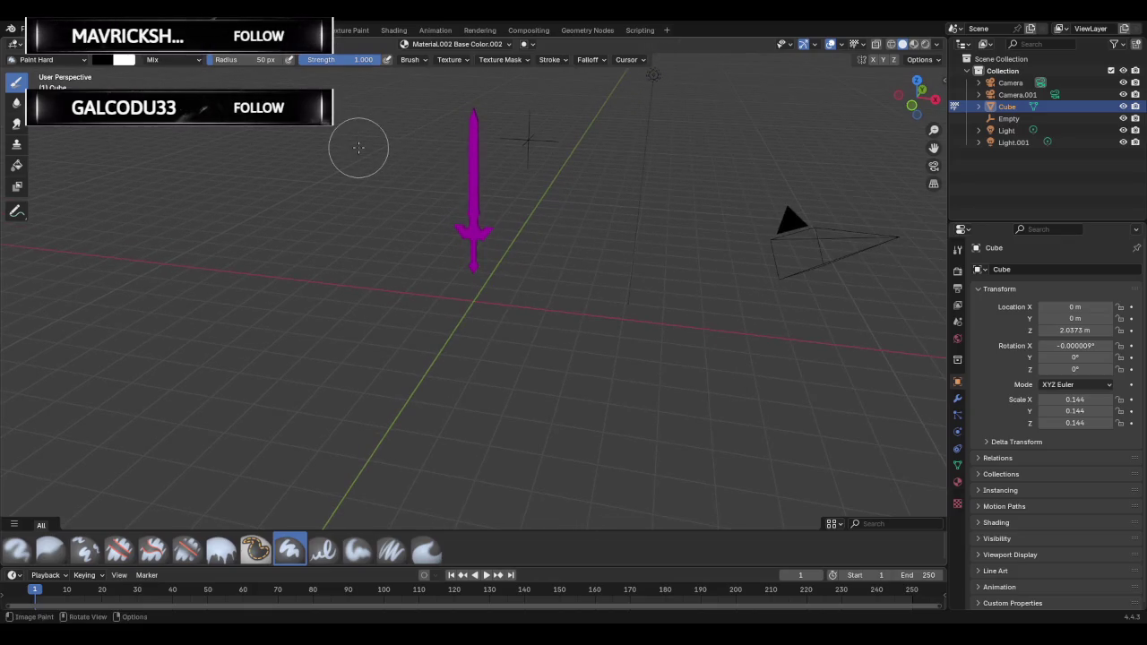
{"action": "left_click", "coordinate": [448, 60]}
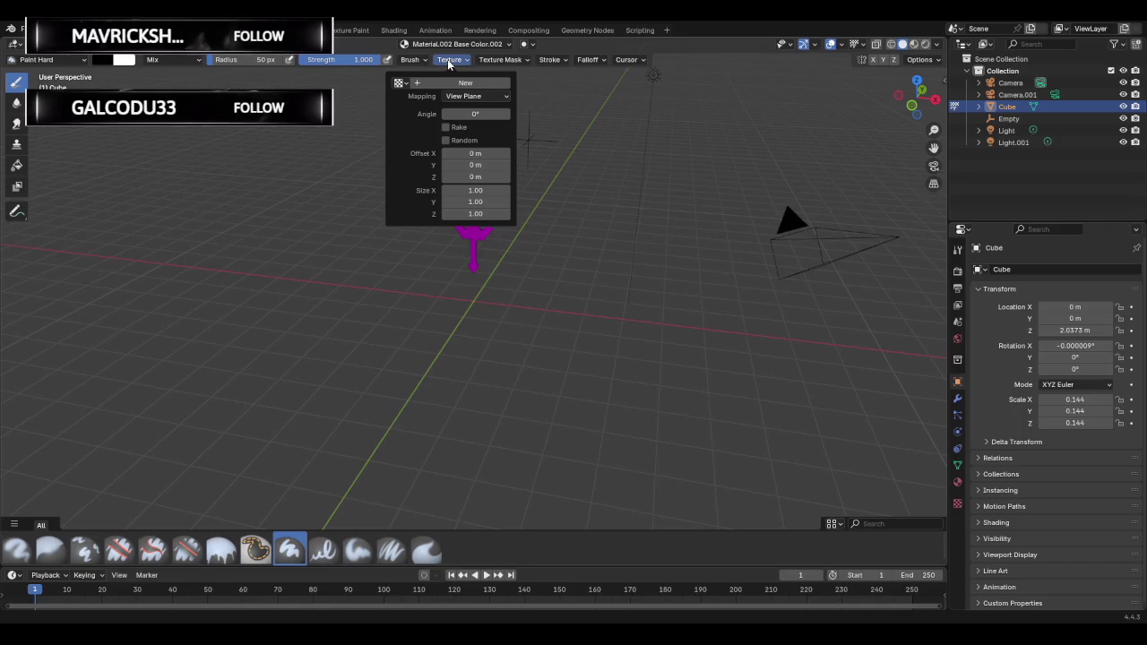
{"action": "left_click", "coordinate": [449, 59]}
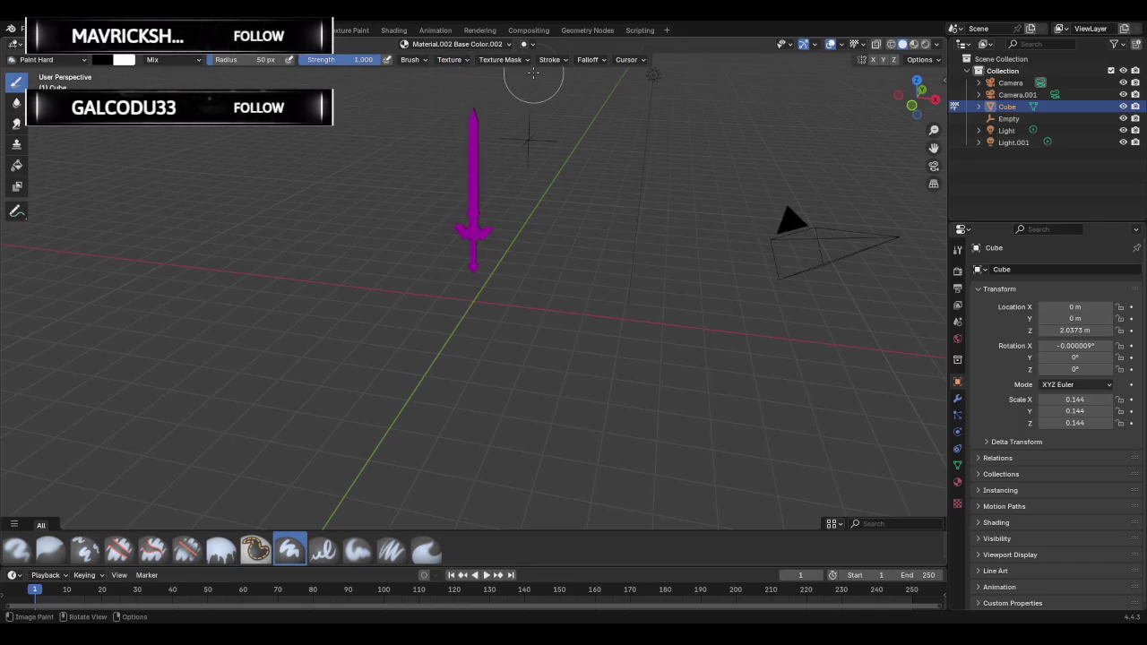
Try adding a Base Color paint slot, cancel it, and enter Edit Mode instead.
{"action": "left_click", "coordinate": [472, 45]}
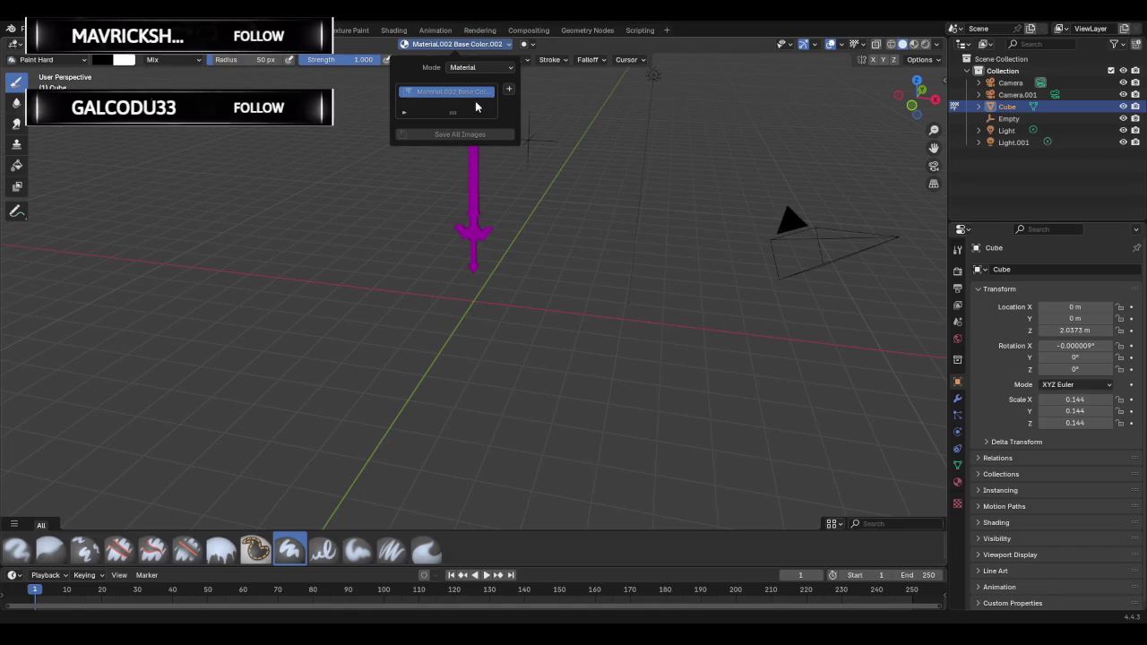
{"action": "left_click", "coordinate": [508, 89]}
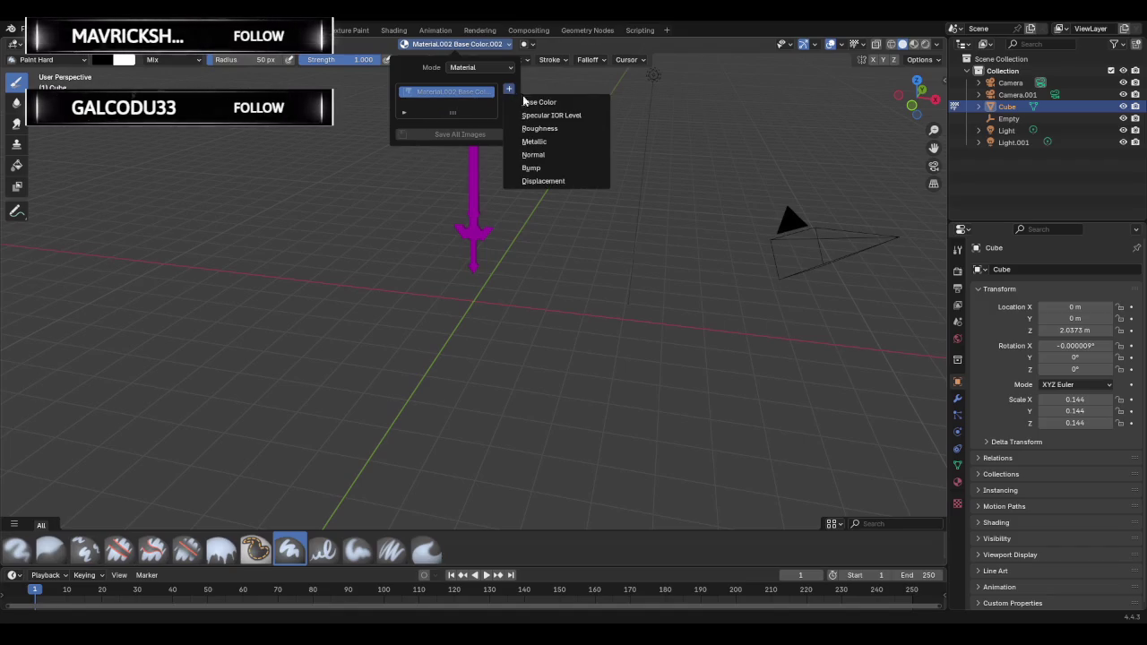
{"action": "left_click", "coordinate": [527, 103]}
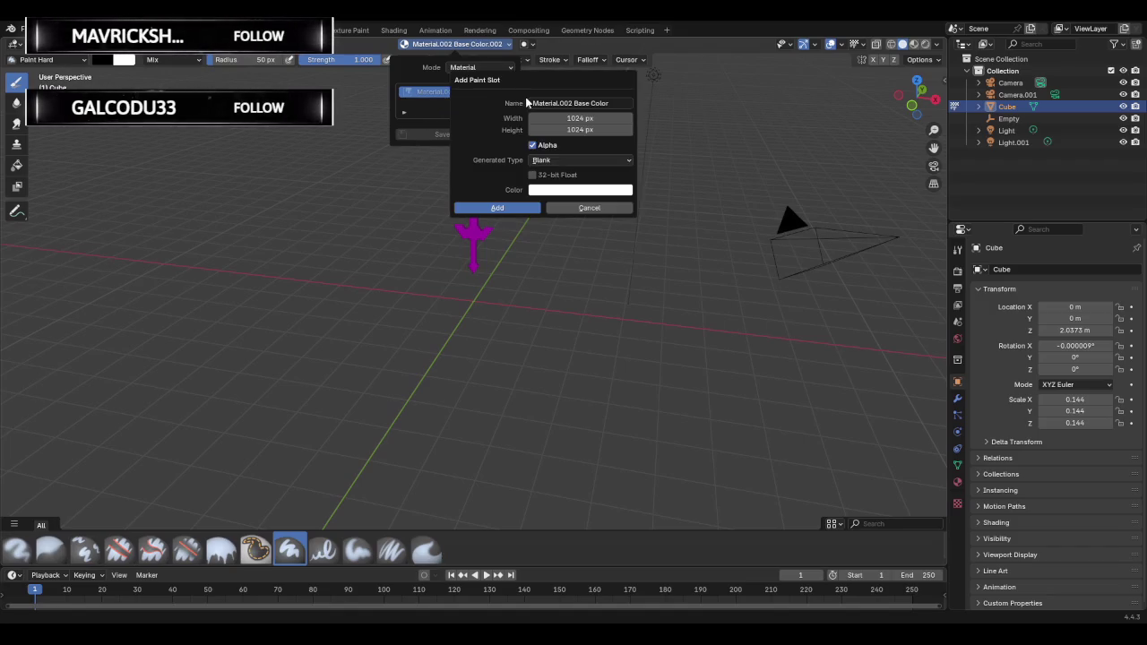
{"action": "left_click", "coordinate": [563, 208]}
{"action": "key", "text": "Tab"}
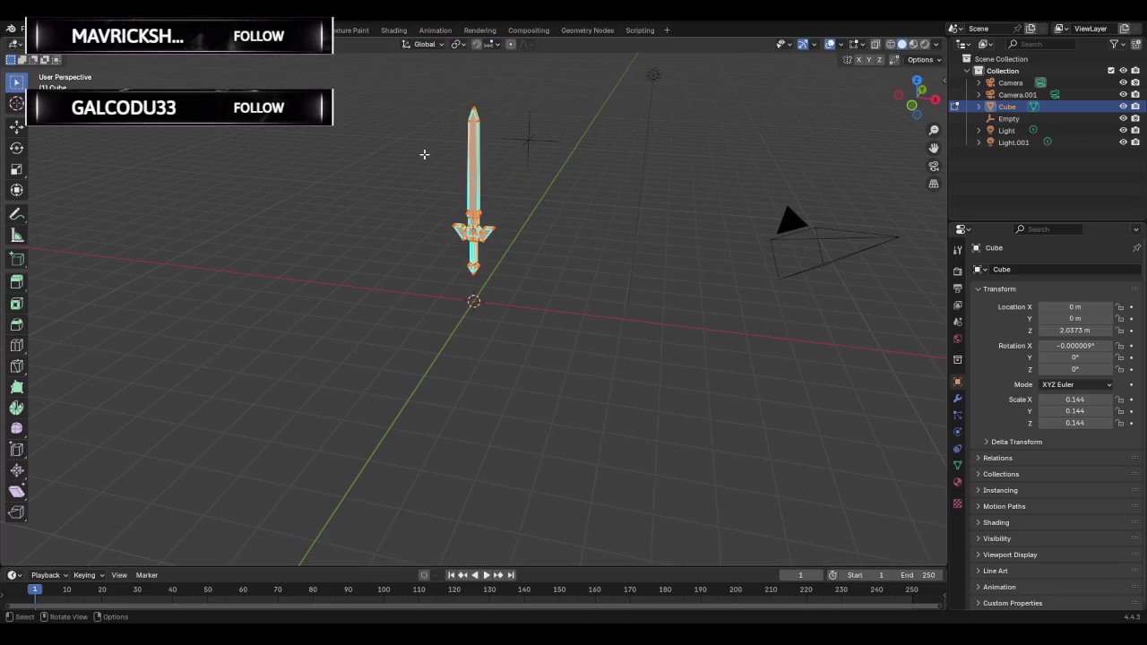
Orbit the sword in Edit Mode, dismissing the empty Quick Favourites popup twice.
{"action": "middle_click_drag", "start_coordinate": [423, 155], "coordinate": [379, 154]}
{"action": "key", "text": "q"}
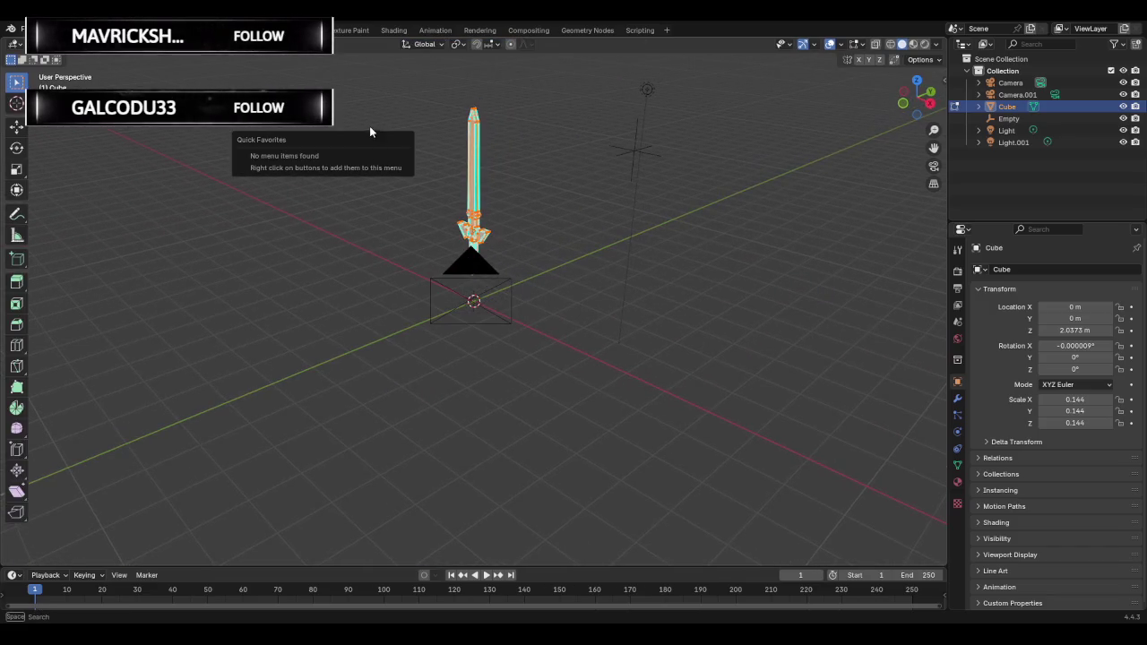
{"action": "key", "text": "Escape"}
{"action": "middle_click_drag", "start_coordinate": [369, 131], "coordinate": [397, 127]}
{"action": "right_click", "coordinate": [397, 127]}
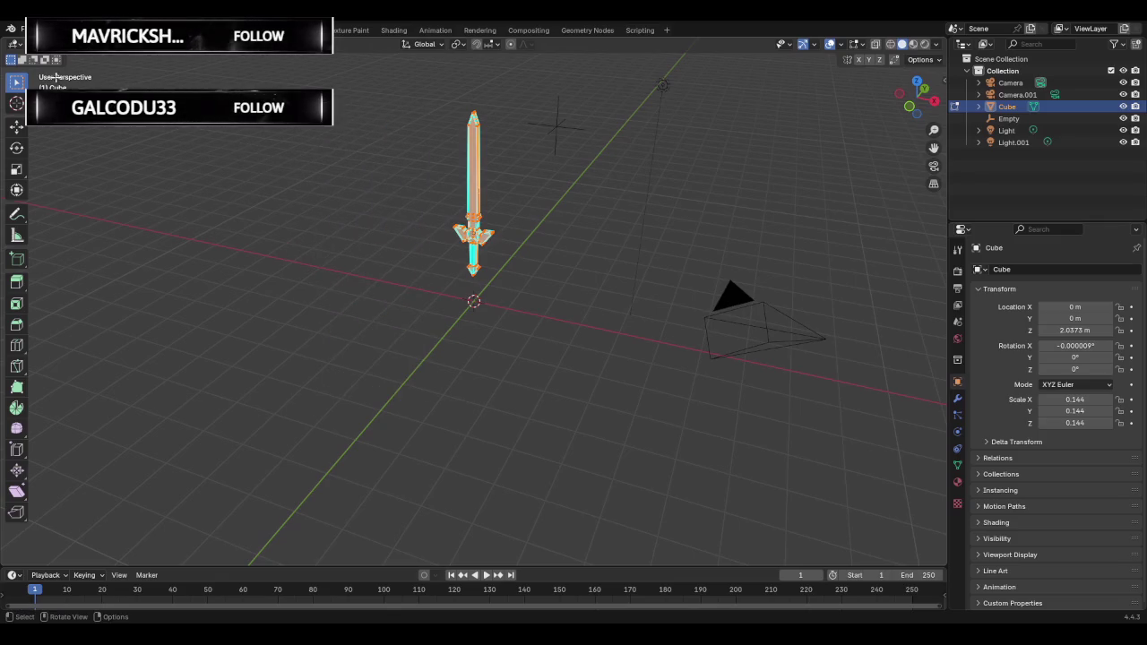
{"action": "key", "text": "q"}
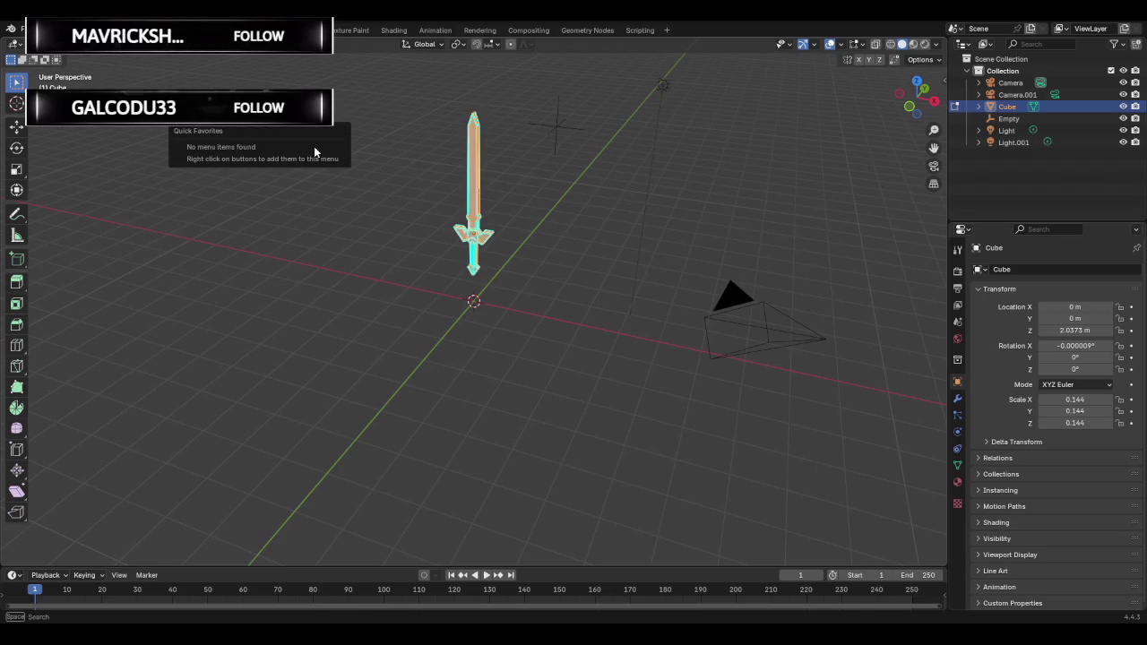
{"action": "key", "text": "Escape"}
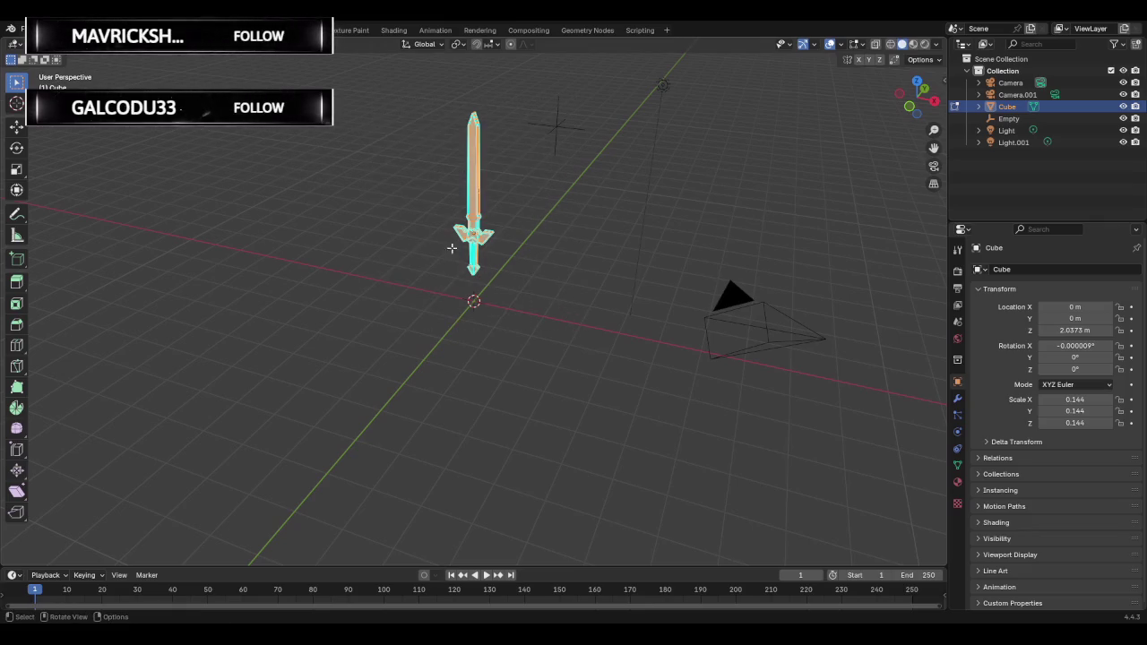
Smart UV Project unwrap the sword with default settings and return to Texture Paint.
{"action": "right_click", "coordinate": [405, 238]}
{"action": "mouse_move", "coordinate": [353, 332]}
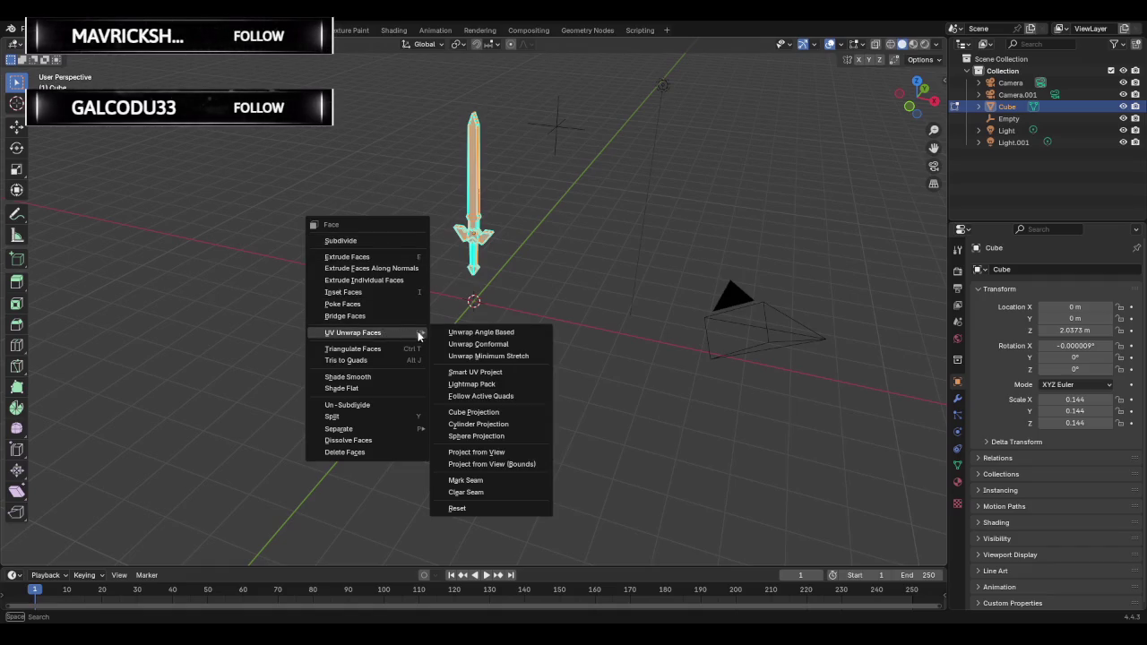
{"action": "left_click", "coordinate": [491, 373]}
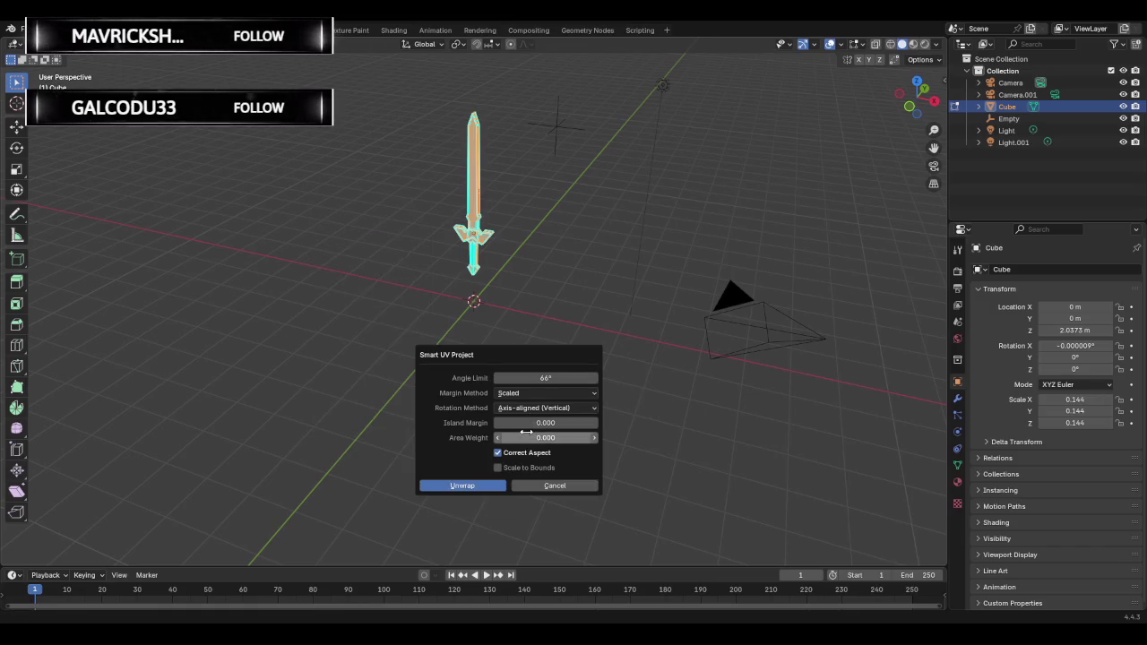
{"action": "left_click", "coordinate": [484, 488]}
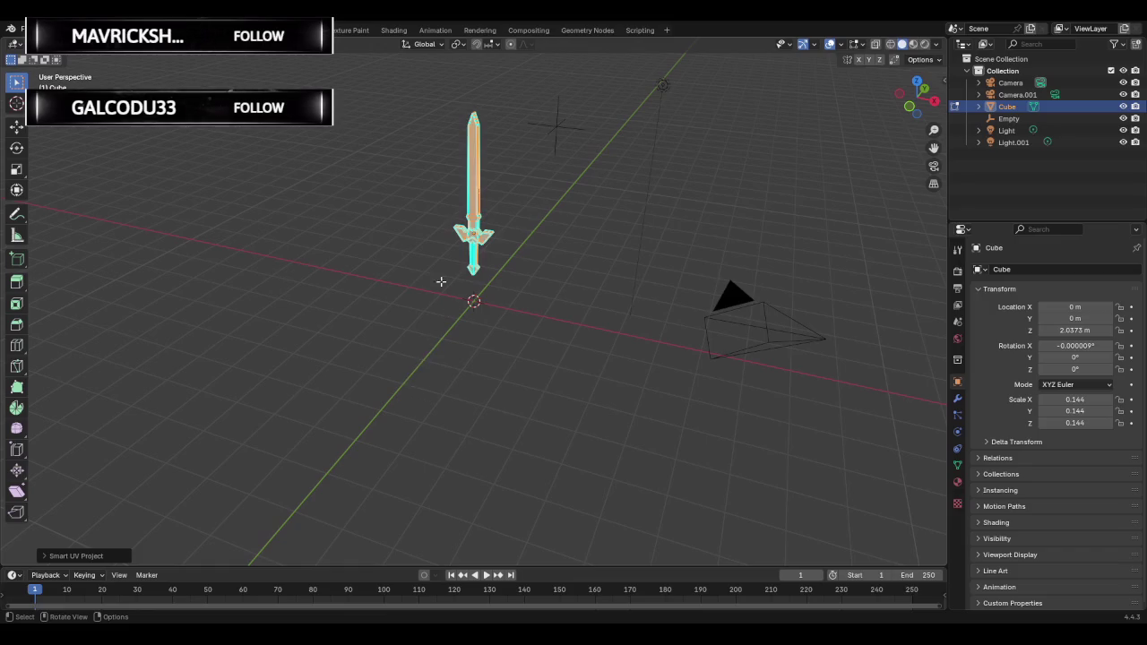
{"action": "left_click", "coordinate": [54, 44]}
{"action": "left_click", "coordinate": [72, 152]}
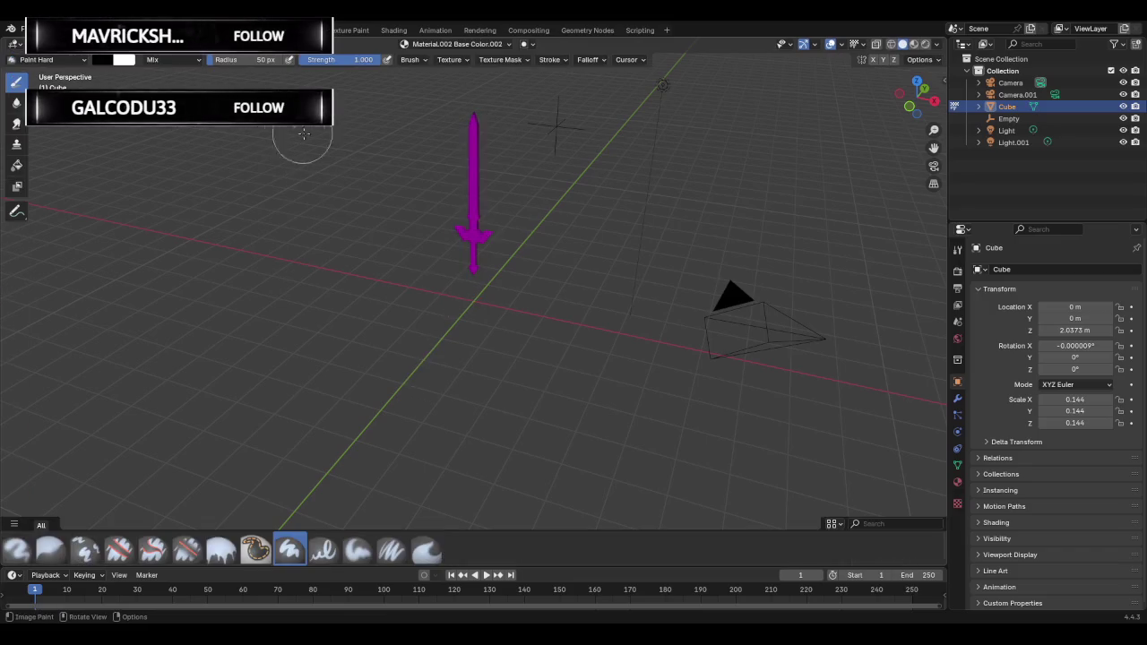
Add a new blank Base Color paint texture slot to the sword.
{"action": "scroll", "coordinate": [385, 143], "scroll_direction": "up", "scroll_amount": 2}
{"action": "scroll", "coordinate": [466, 148], "scroll_direction": "up", "scroll_amount": 1}
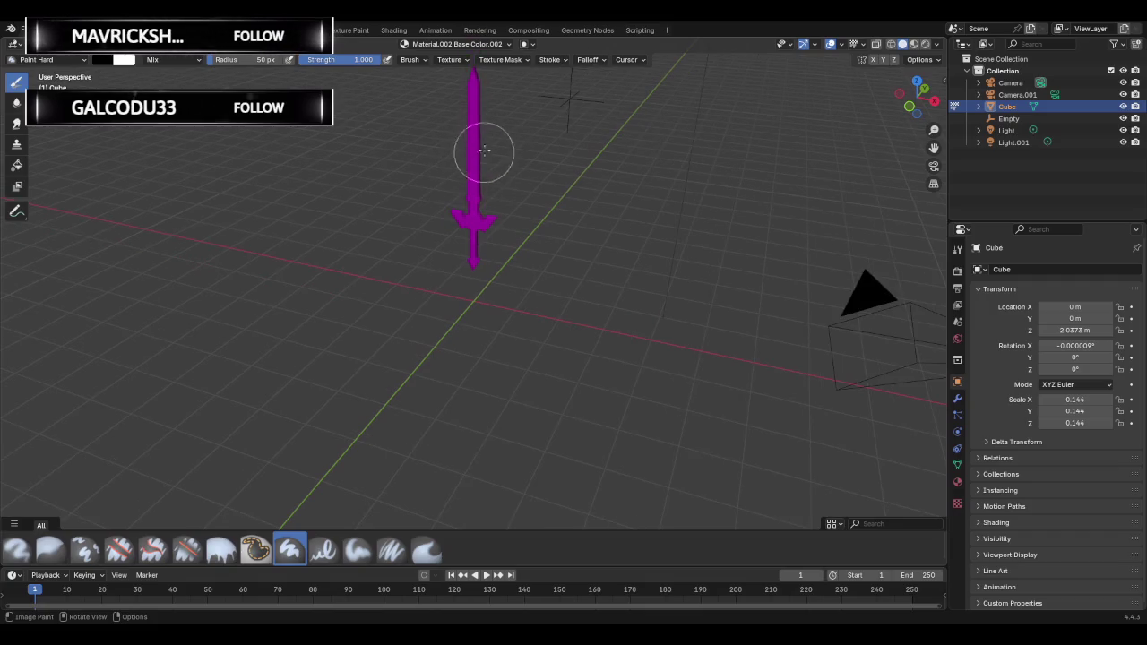
{"action": "left_click", "coordinate": [477, 44]}
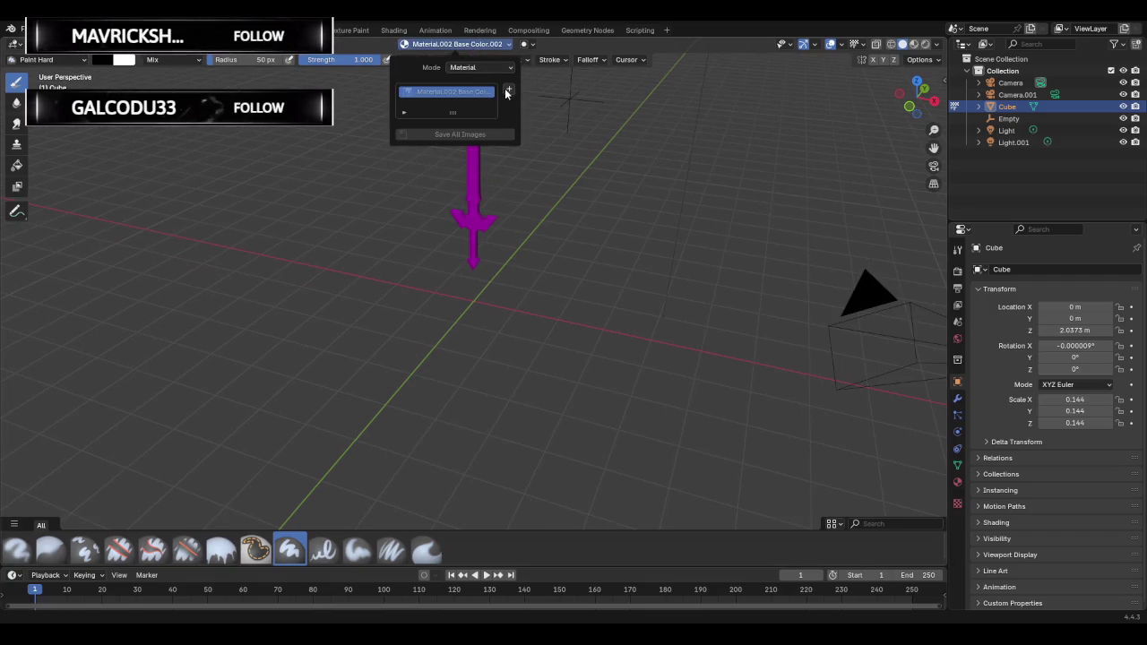
{"action": "left_click", "coordinate": [507, 92]}
{"action": "left_click", "coordinate": [547, 112]}
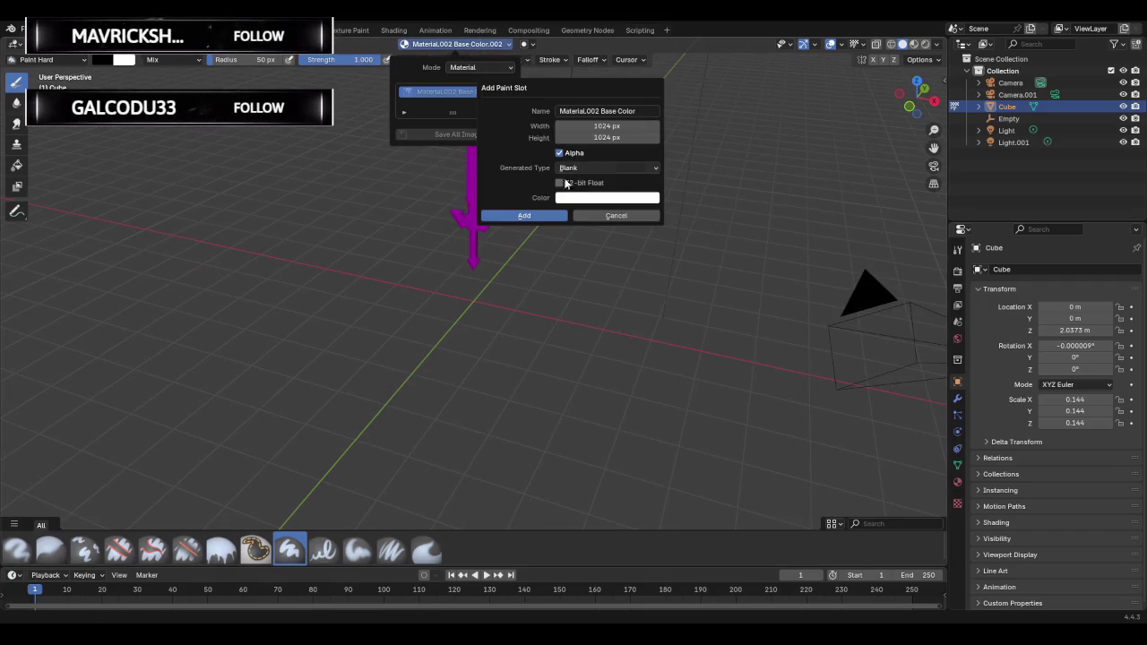
{"action": "left_click", "coordinate": [524, 215]}
Paint a test stroke across the sword's guard and orbit around it.
{"action": "left_click_drag", "start_coordinate": [466, 162], "coordinate": [594, 153]}
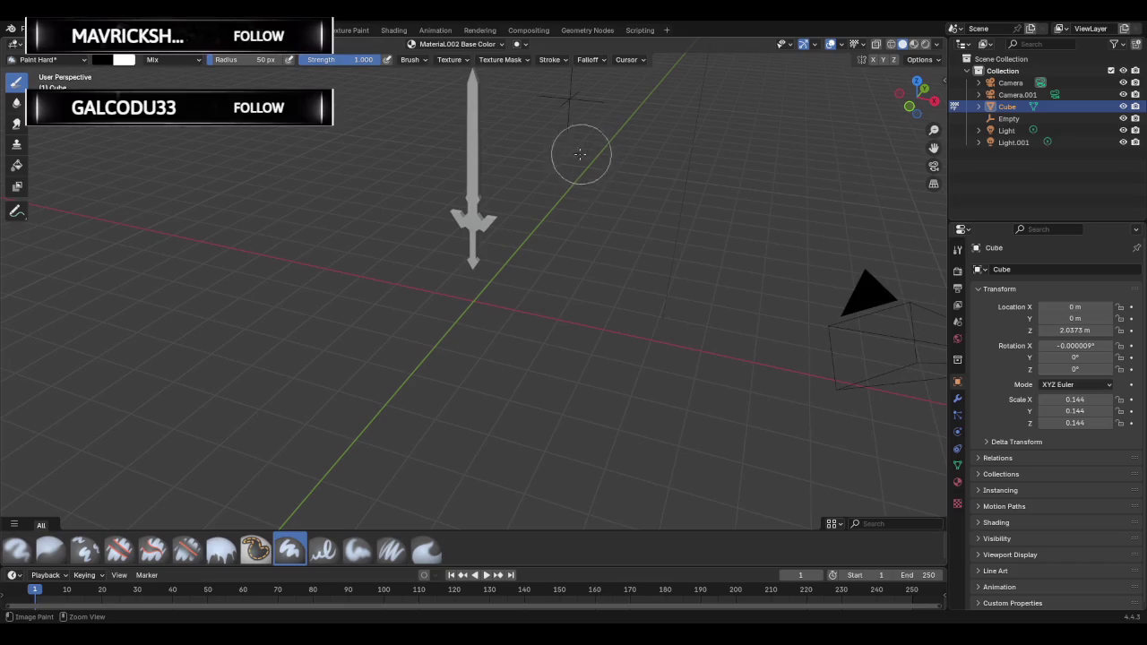
{"action": "left_click_drag", "start_coordinate": [469, 180], "coordinate": [573, 156]}
{"action": "mouse_move", "coordinate": [574, 157]}
{"action": "middle_mouse_down"}
{"action": "mouse_move", "coordinate": [610, 197]}
{"action": "mouse_move", "coordinate": [556, 190]}
{"action": "mouse_move", "coordinate": [628, 174]}
{"action": "mouse_move", "coordinate": [335, 186]}
{"action": "mouse_move", "coordinate": [415, 218]}
{"action": "mouse_move", "coordinate": [460, 169]}
{"action": "middle_mouse_up"}
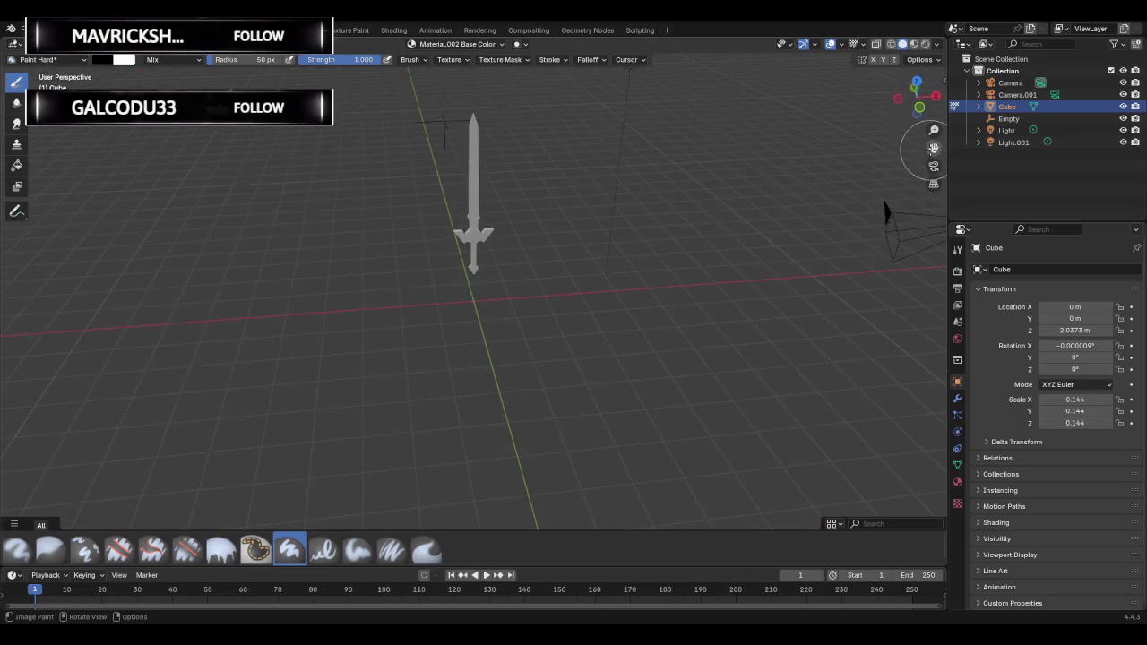
Orbit and zoom in close on the sword's crossguard.
{"action": "middle_click_drag", "start_coordinate": [919, 136], "coordinate": [879, 153]}
{"action": "middle_click_drag", "start_coordinate": [450, 126], "coordinate": [541, 220]}
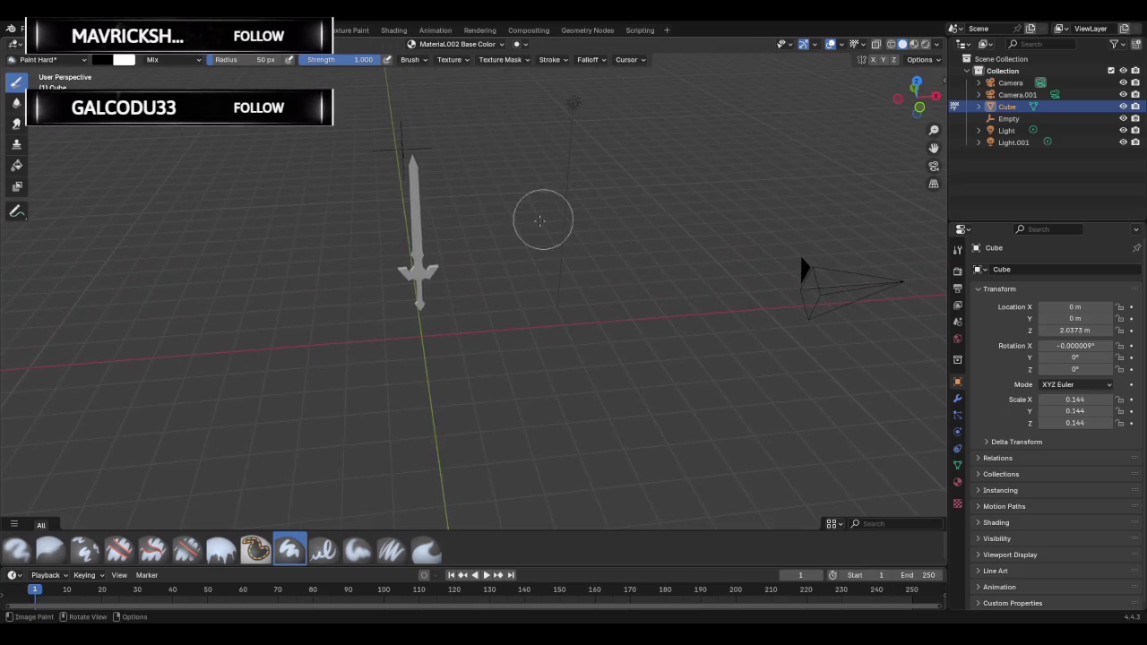
{"action": "scroll", "coordinate": [466, 207], "scroll_direction": "up", "scroll_amount": 2}
{"action": "mouse_move", "coordinate": [404, 195]}
{"action": "middle_mouse_down"}
{"action": "mouse_move", "coordinate": [545, 205]}
{"action": "mouse_move", "coordinate": [504, 191]}
{"action": "middle_mouse_up"}
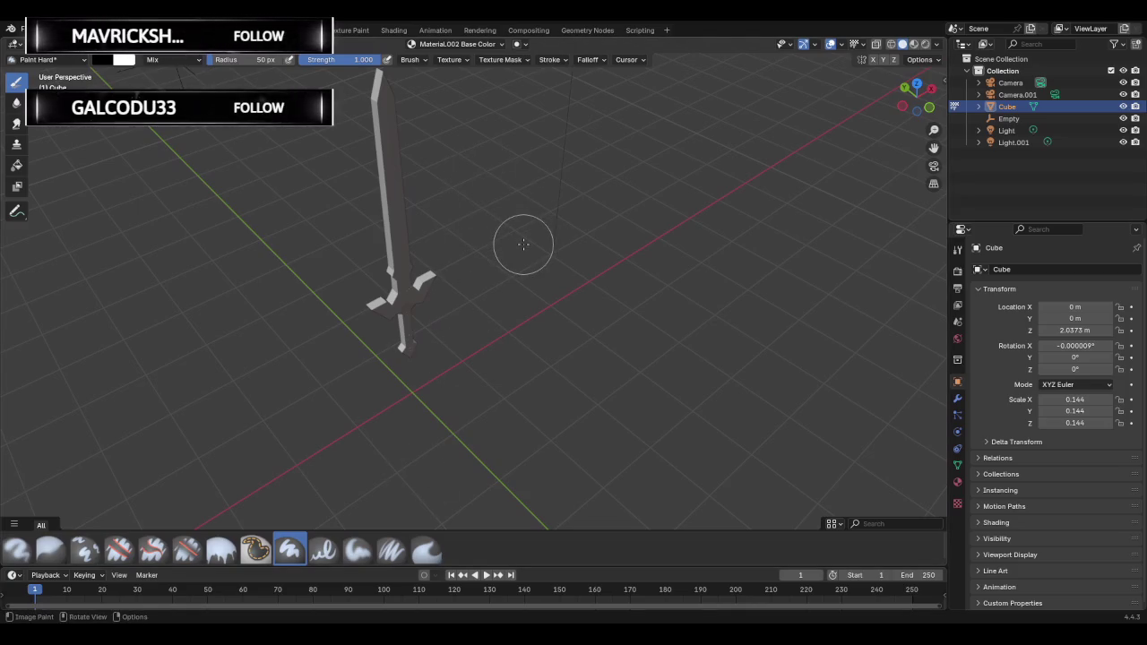
{"action": "mouse_move", "coordinate": [545, 242]}
{"action": "middle_mouse_down"}
{"action": "mouse_move", "coordinate": [639, 260]}
{"action": "mouse_move", "coordinate": [421, 221]}
{"action": "mouse_move", "coordinate": [368, 294]}
{"action": "mouse_move", "coordinate": [448, 296]}
{"action": "middle_mouse_up"}
{"action": "scroll", "coordinate": [494, 299], "scroll_direction": "up", "scroll_amount": 2}
{"action": "scroll", "coordinate": [628, 314], "scroll_direction": "up", "scroll_amount": 2}
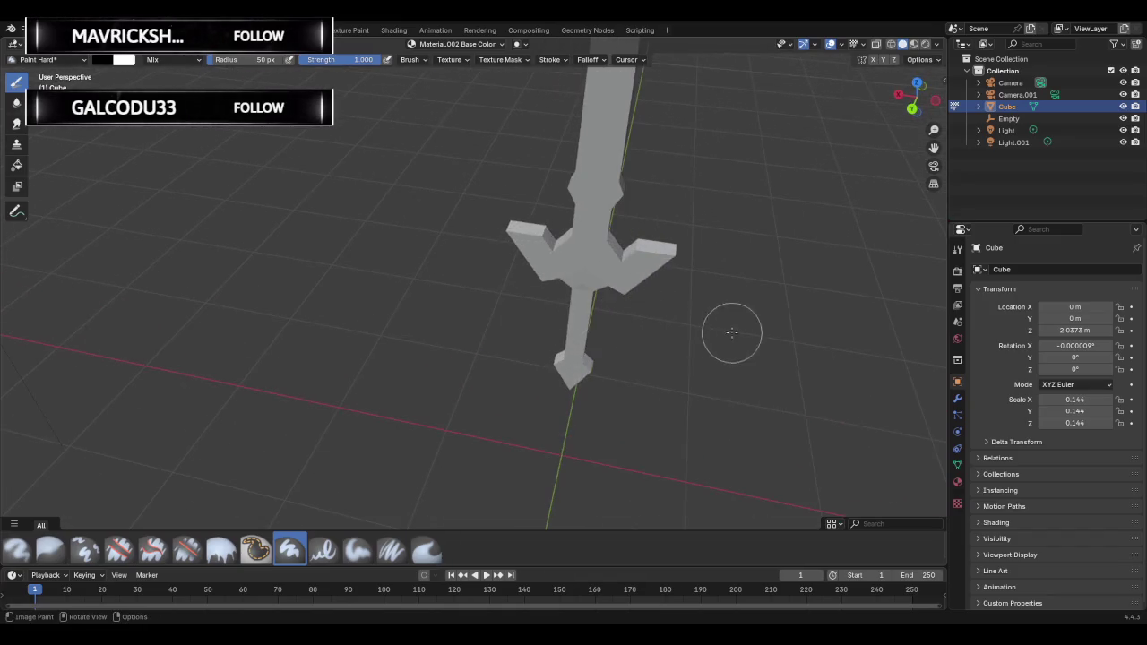
{"action": "mouse_move", "coordinate": [730, 332]}
{"action": "middle_mouse_down", "text": "shift"}
{"action": "mouse_move", "coordinate": [723, 259]}
{"action": "mouse_move", "coordinate": [574, 258]}
{"action": "mouse_move", "coordinate": [641, 308]}
{"action": "middle_mouse_up", "text": "shift"}
{"action": "scroll", "coordinate": [547, 257], "scroll_direction": "up", "scroll_amount": 1}
{"action": "scroll", "coordinate": [604, 256], "scroll_direction": "up", "scroll_amount": 2}
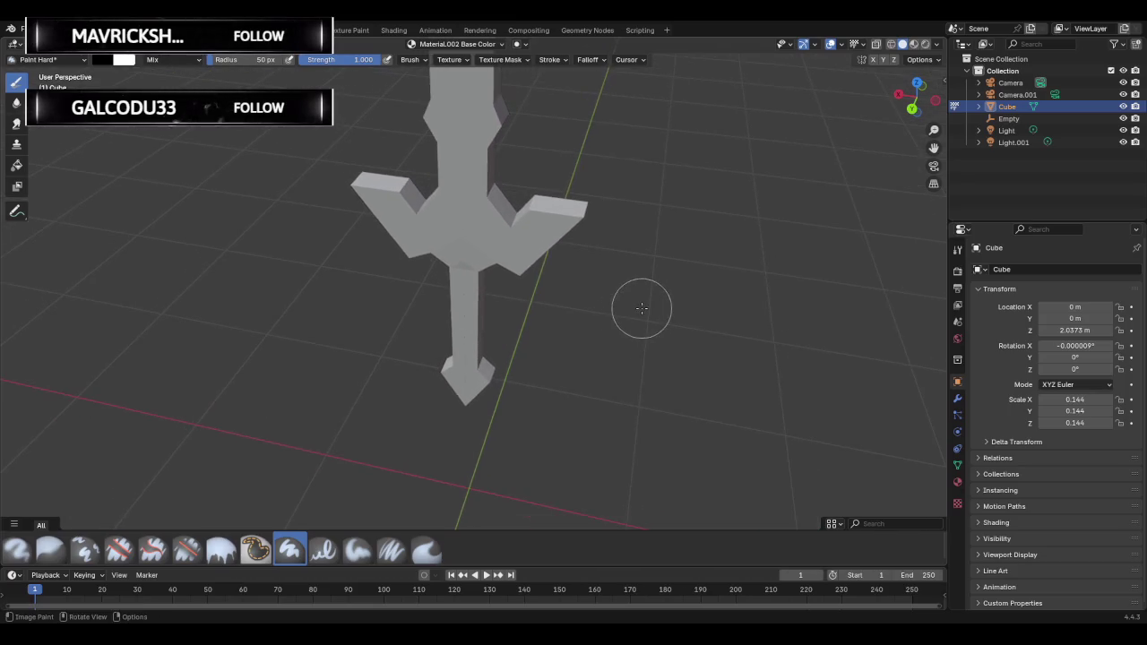
View the World then Material.002 settings, and open the brush colour picker.
{"action": "left_click", "coordinate": [957, 339]}
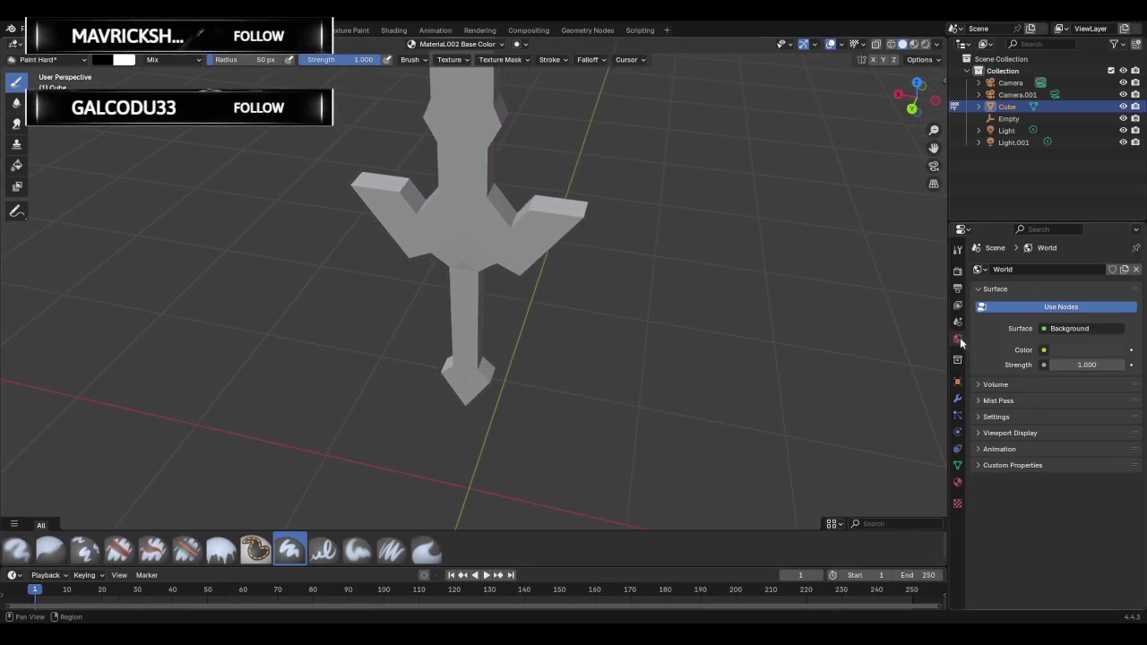
{"action": "left_click", "coordinate": [957, 483]}
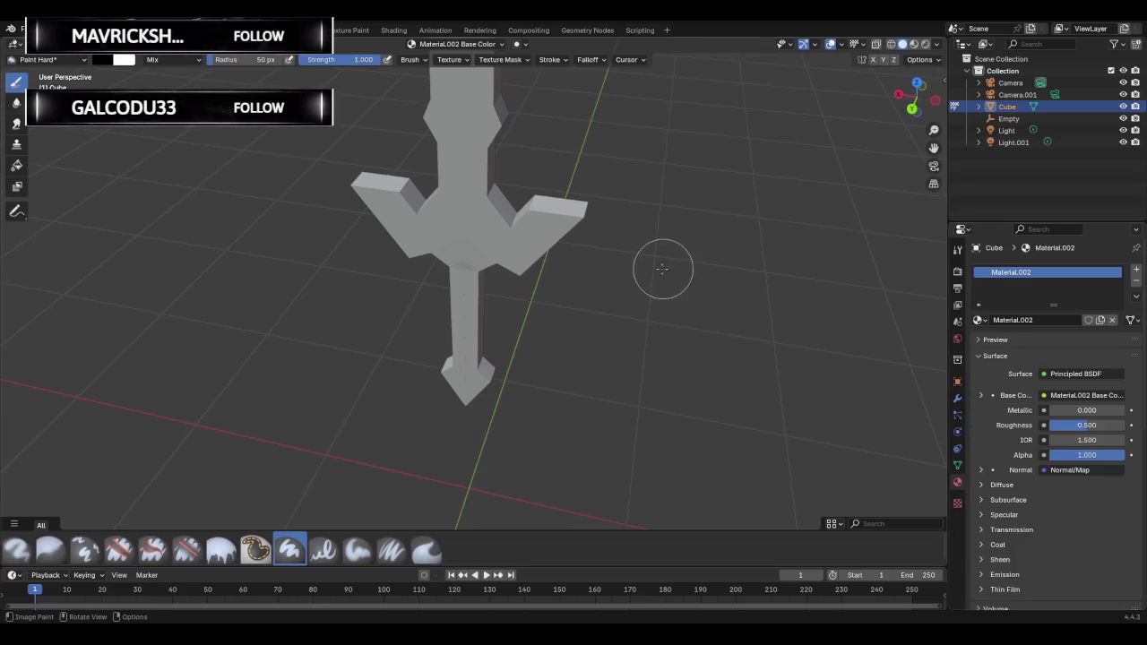
{"action": "left_click", "coordinate": [124, 60]}
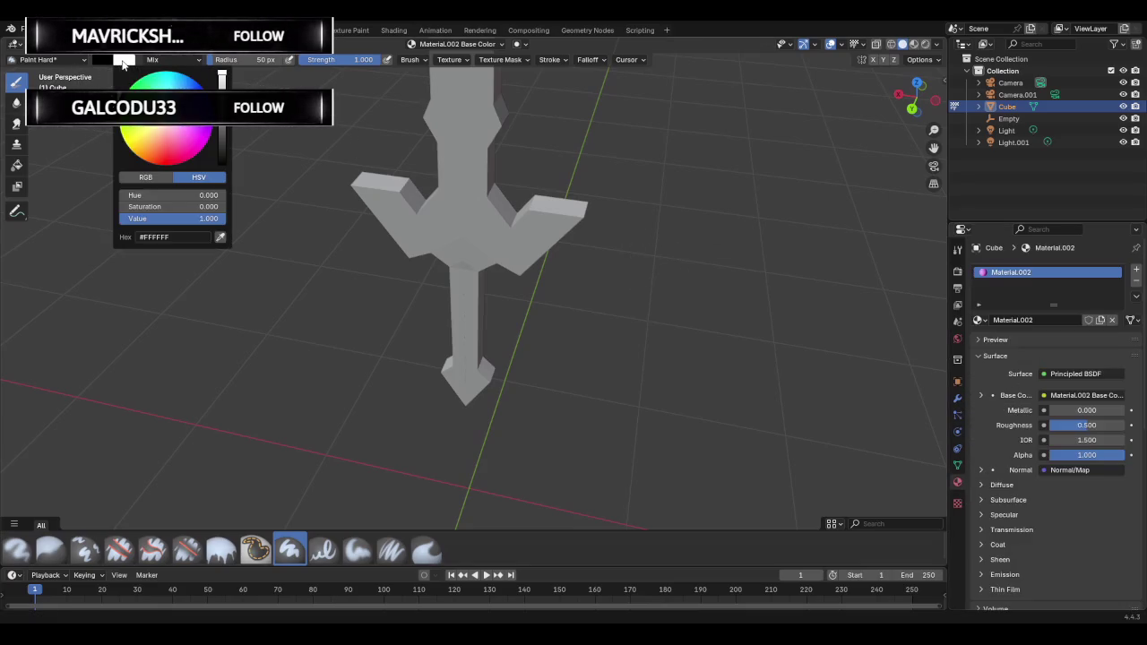
Set the brush colour to a full-brightness purple.
{"action": "left_click", "coordinate": [105, 60]}
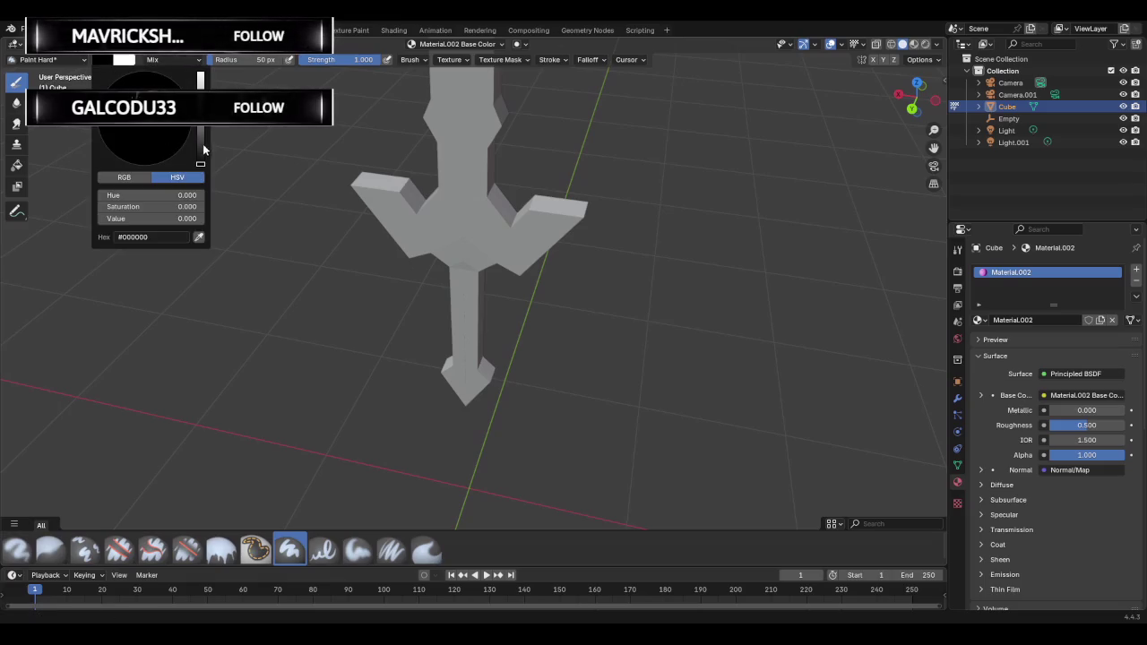
{"action": "left_click_drag", "start_coordinate": [203, 150], "coordinate": [200, 79]}
{"action": "left_click_drag", "start_coordinate": [155, 144], "coordinate": [163, 152]}
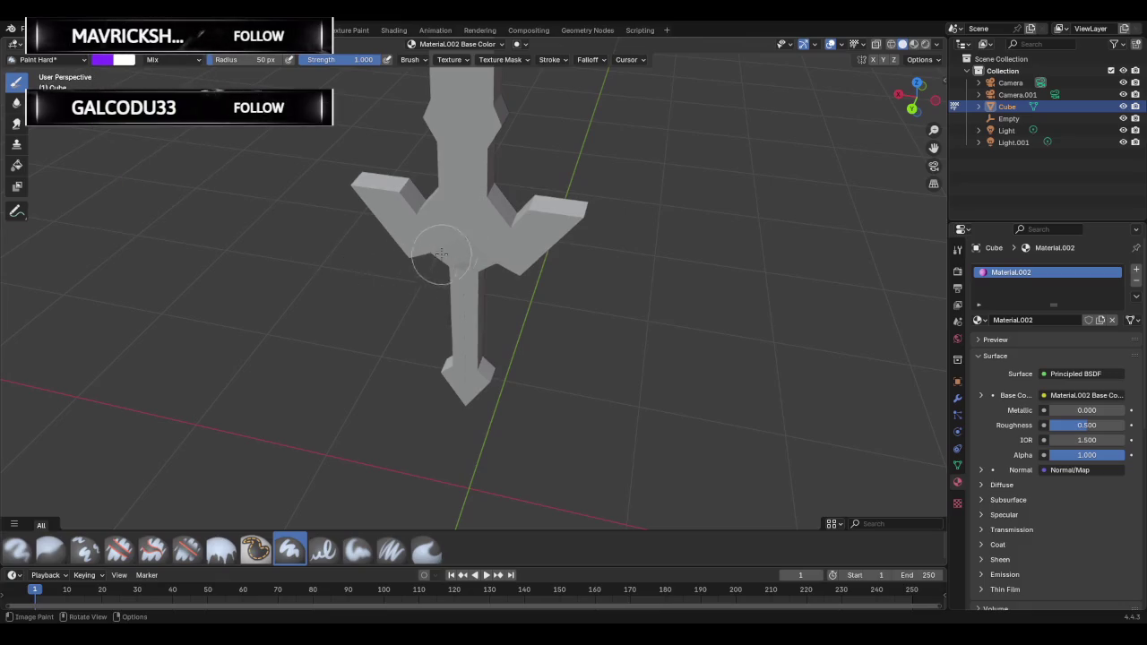
Paint the crossguard centre, side face, left arm and grip down to the pommel purple.
{"action": "mouse_move", "coordinate": [445, 238]}
{"action": "left_mouse_down"}
{"action": "mouse_move", "coordinate": [542, 238]}
{"action": "mouse_move", "coordinate": [562, 208]}
{"action": "left_mouse_up"}
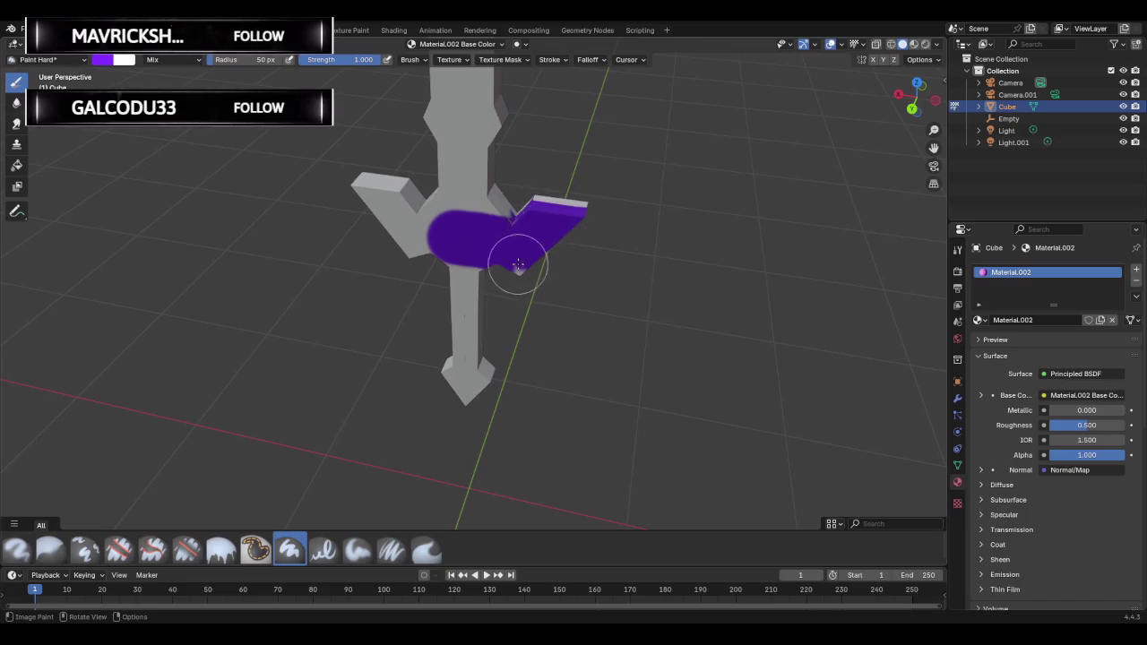
{"action": "middle_click_drag", "start_coordinate": [533, 263], "coordinate": [430, 239]}
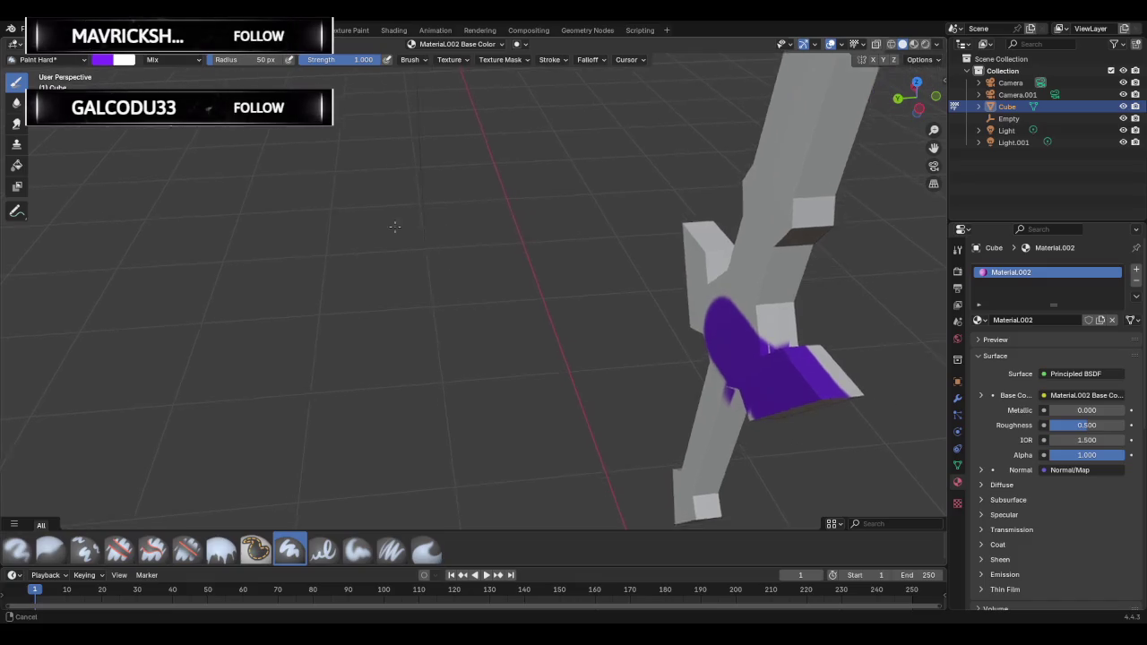
{"action": "middle_click_drag", "start_coordinate": [431, 239], "coordinate": [1004, 339]}
{"action": "left_click_drag", "start_coordinate": [512, 384], "coordinate": [505, 372]}
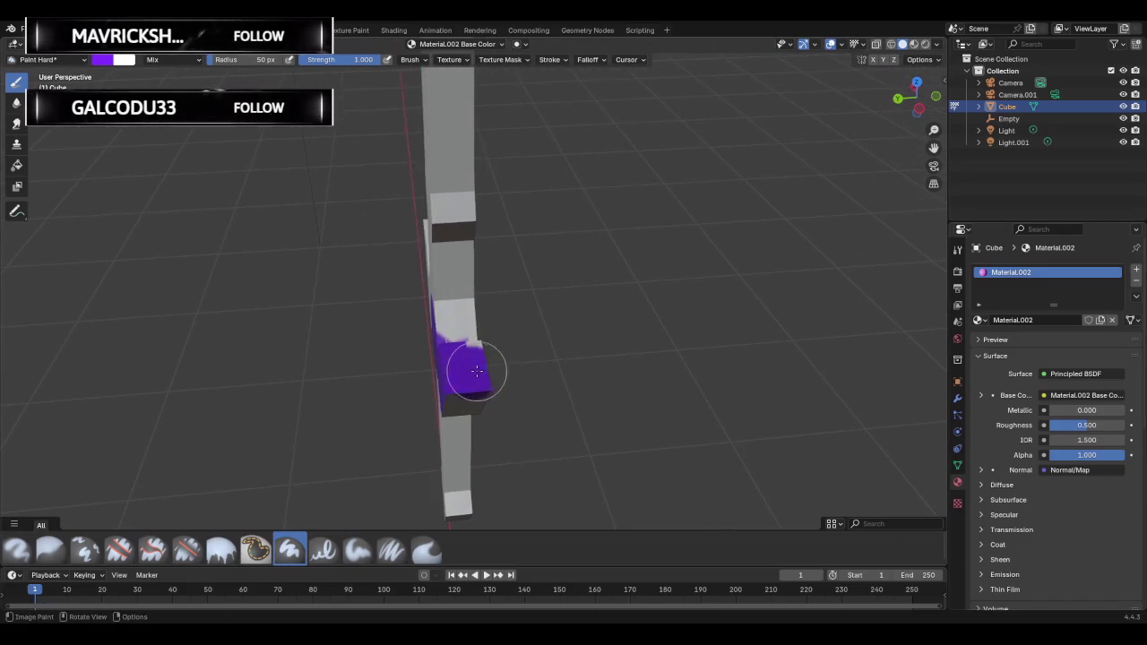
{"action": "mouse_move", "coordinate": [373, 375]}
{"action": "middle_mouse_down"}
{"action": "mouse_move", "coordinate": [664, 275]}
{"action": "mouse_move", "coordinate": [640, 299]}
{"action": "middle_mouse_up"}
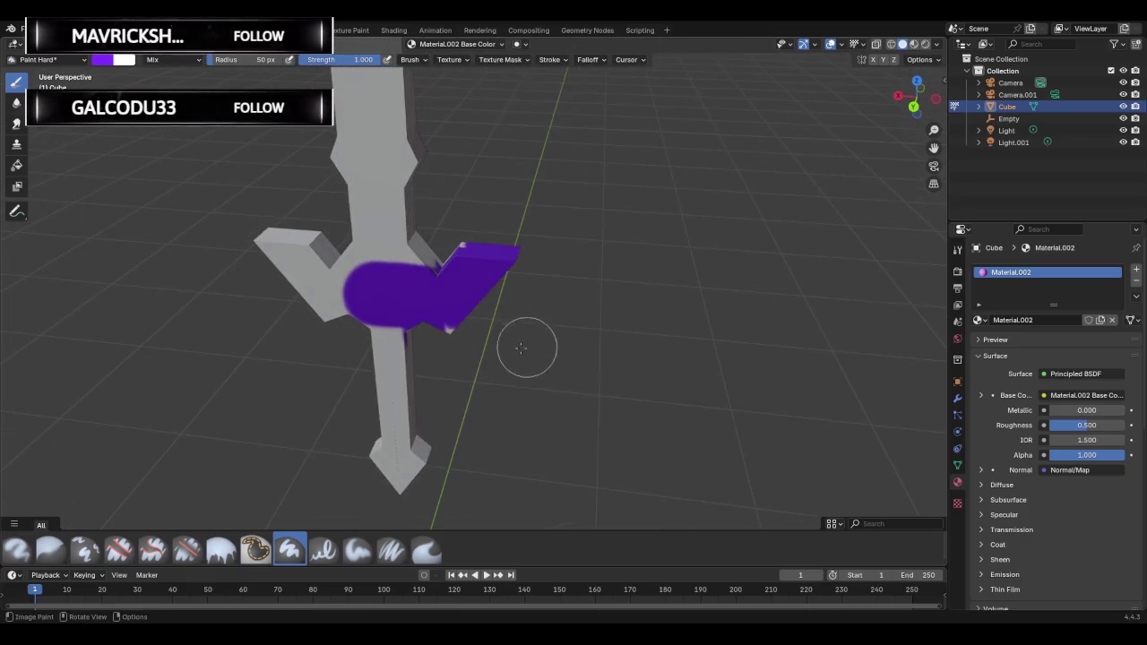
{"action": "mouse_move", "coordinate": [395, 340]}
{"action": "left_mouse_down"}
{"action": "mouse_move", "coordinate": [371, 333]}
{"action": "mouse_move", "coordinate": [405, 482]}
{"action": "mouse_move", "coordinate": [384, 461]}
{"action": "mouse_move", "coordinate": [415, 461]}
{"action": "mouse_move", "coordinate": [394, 460]}
{"action": "left_mouse_up"}
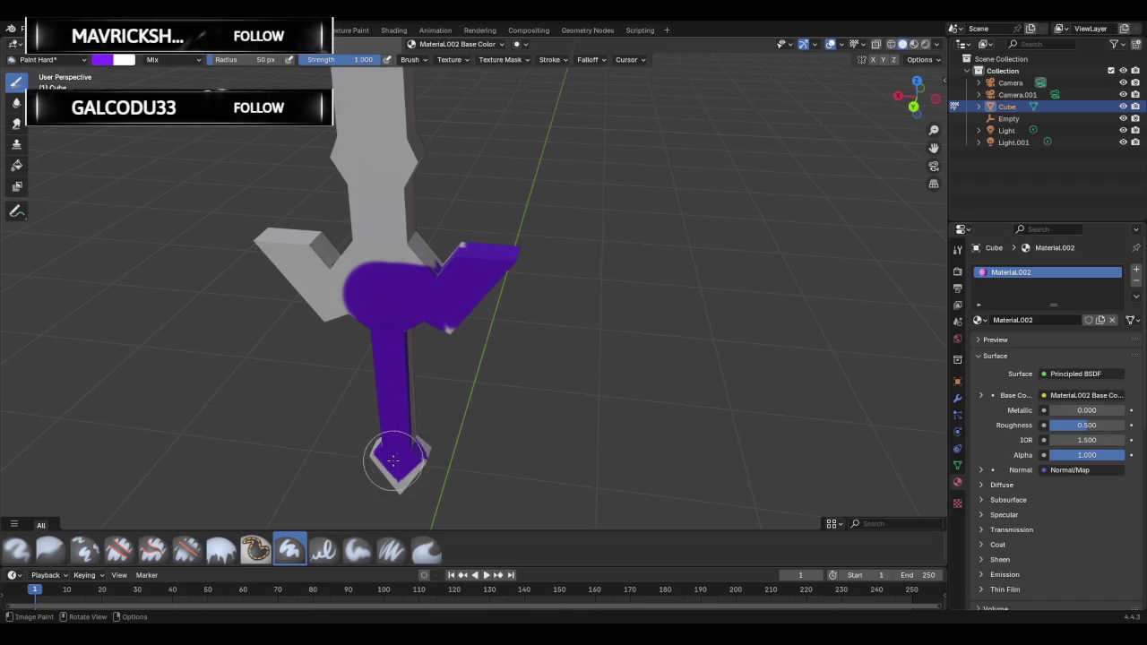
{"action": "mouse_move", "coordinate": [352, 301]}
{"action": "left_mouse_down"}
{"action": "mouse_move", "coordinate": [309, 288]}
{"action": "mouse_move", "coordinate": [288, 265]}
{"action": "mouse_move", "coordinate": [415, 274]}
{"action": "mouse_move", "coordinate": [448, 299]}
{"action": "mouse_move", "coordinate": [426, 330]}
{"action": "mouse_move", "coordinate": [448, 332]}
{"action": "mouse_move", "coordinate": [323, 314]}
{"action": "left_mouse_up"}
{"action": "mouse_move", "coordinate": [291, 309]}
{"action": "middle_mouse_down"}
{"action": "mouse_move", "coordinate": [256, 346]}
{"action": "mouse_move", "coordinate": [581, 267]}
{"action": "mouse_move", "coordinate": [494, 312]}
{"action": "mouse_move", "coordinate": [502, 302]}
{"action": "middle_mouse_up"}
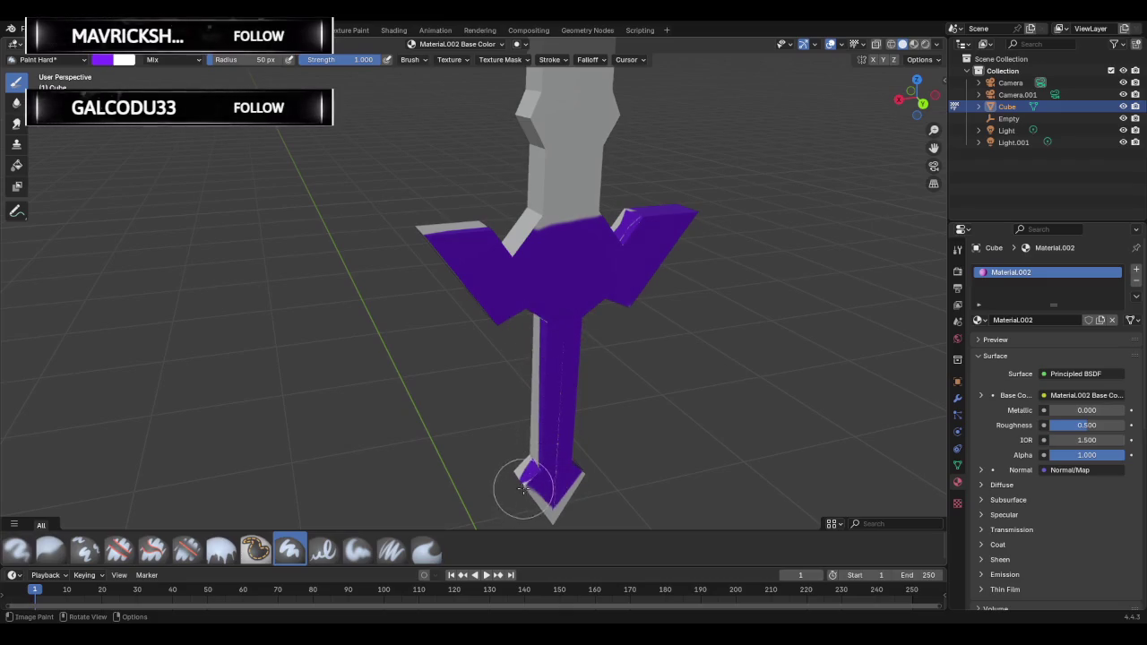
{"action": "middle_click_drag", "start_coordinate": [547, 513], "coordinate": [543, 385], "text": "shift"}
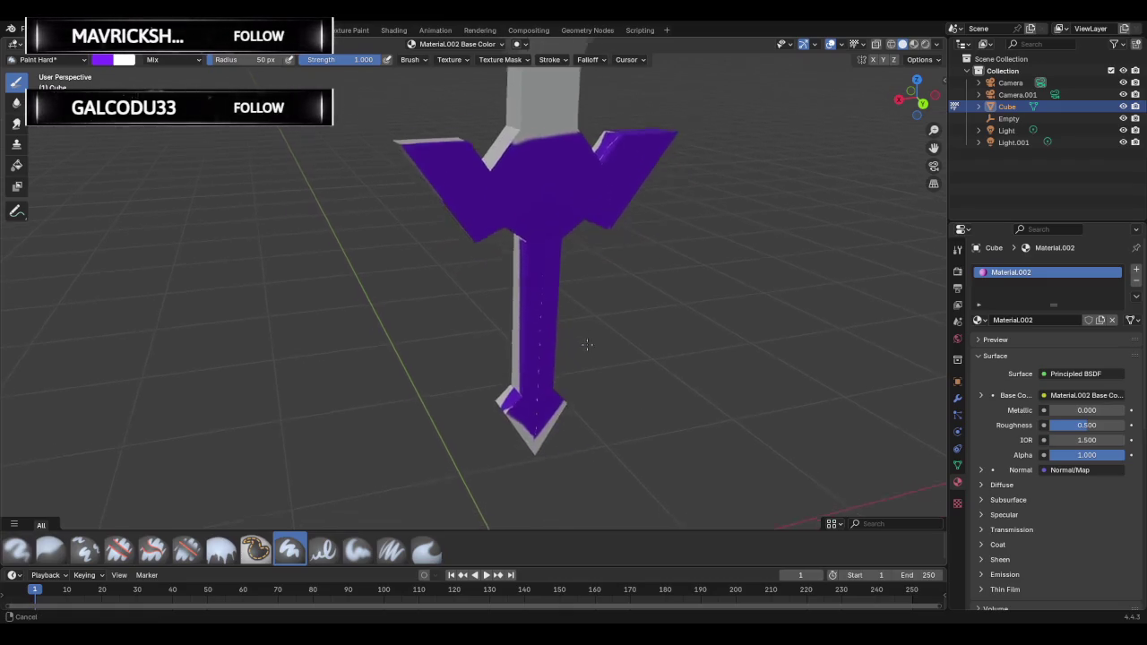
Paint the crossguard edge and the grip's side faces purple down to the pommel.
{"action": "scroll", "coordinate": [544, 257], "scroll_direction": "up", "scroll_amount": 2}
{"action": "scroll", "coordinate": [564, 336], "scroll_direction": "up", "scroll_amount": 2}
{"action": "middle_click_drag", "start_coordinate": [565, 336], "coordinate": [520, 388]}
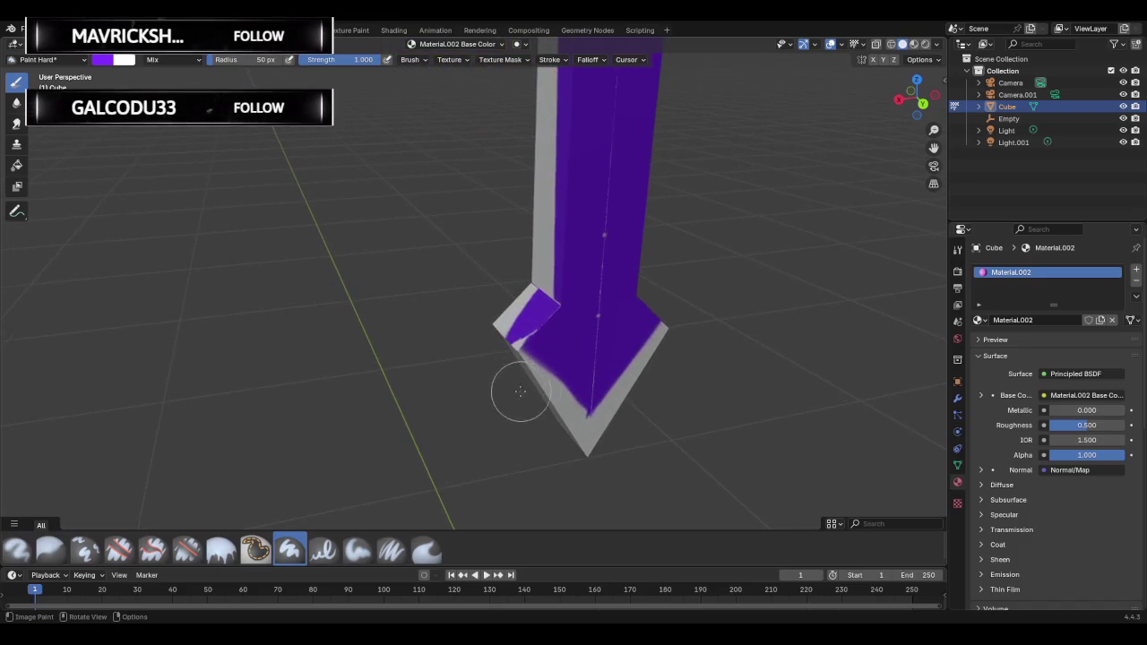
{"action": "left_click_drag", "start_coordinate": [520, 389], "coordinate": [558, 324]}
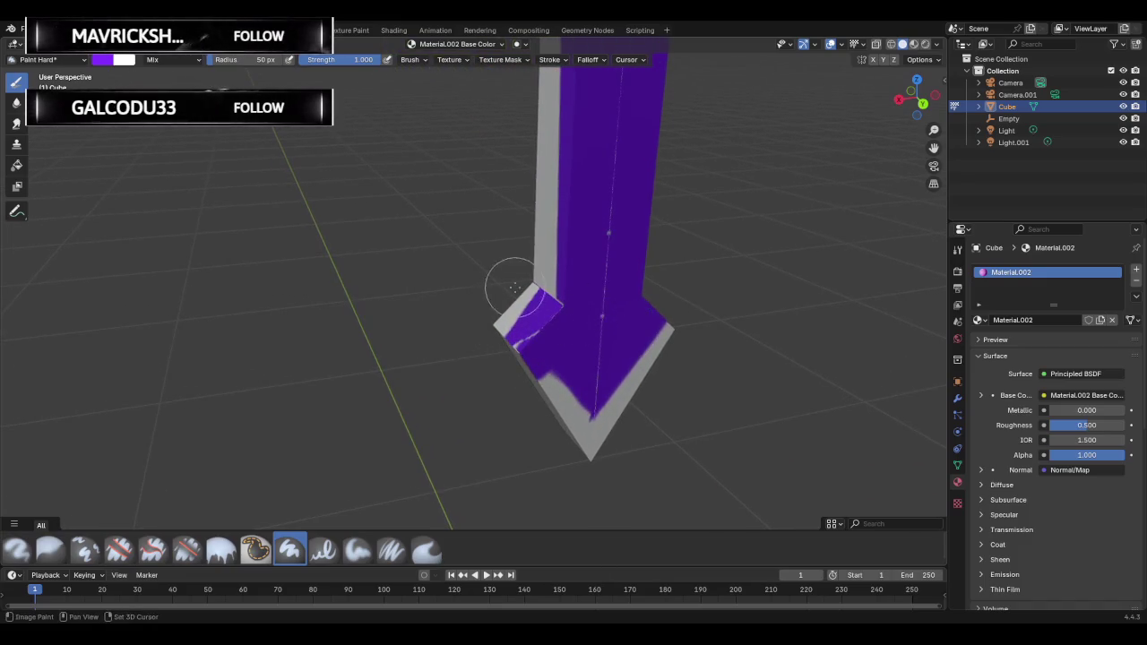
{"action": "mouse_move", "coordinate": [615, 287]}
{"action": "middle_mouse_down"}
{"action": "mouse_move", "coordinate": [563, 252]}
{"action": "mouse_move", "coordinate": [476, 288]}
{"action": "mouse_move", "coordinate": [420, 347]}
{"action": "mouse_move", "coordinate": [329, 356]}
{"action": "middle_mouse_up"}
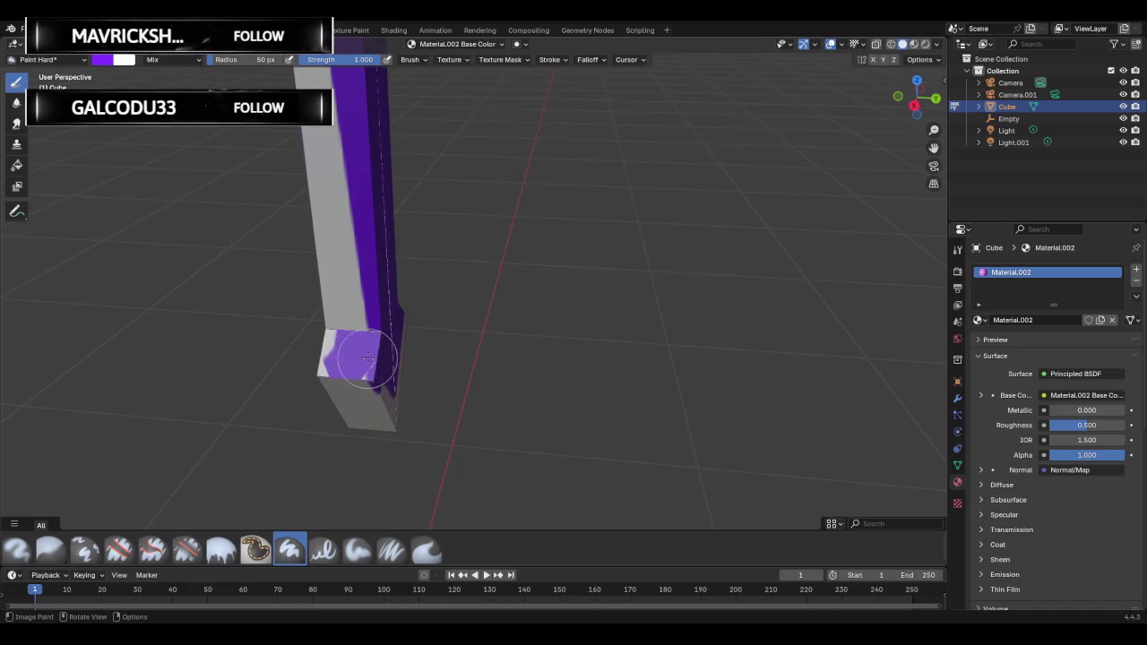
{"action": "mouse_move", "coordinate": [367, 359]}
{"action": "middle_mouse_down"}
{"action": "mouse_move", "coordinate": [345, 336]}
{"action": "mouse_move", "coordinate": [366, 299]}
{"action": "mouse_move", "coordinate": [451, 233]}
{"action": "middle_mouse_up"}
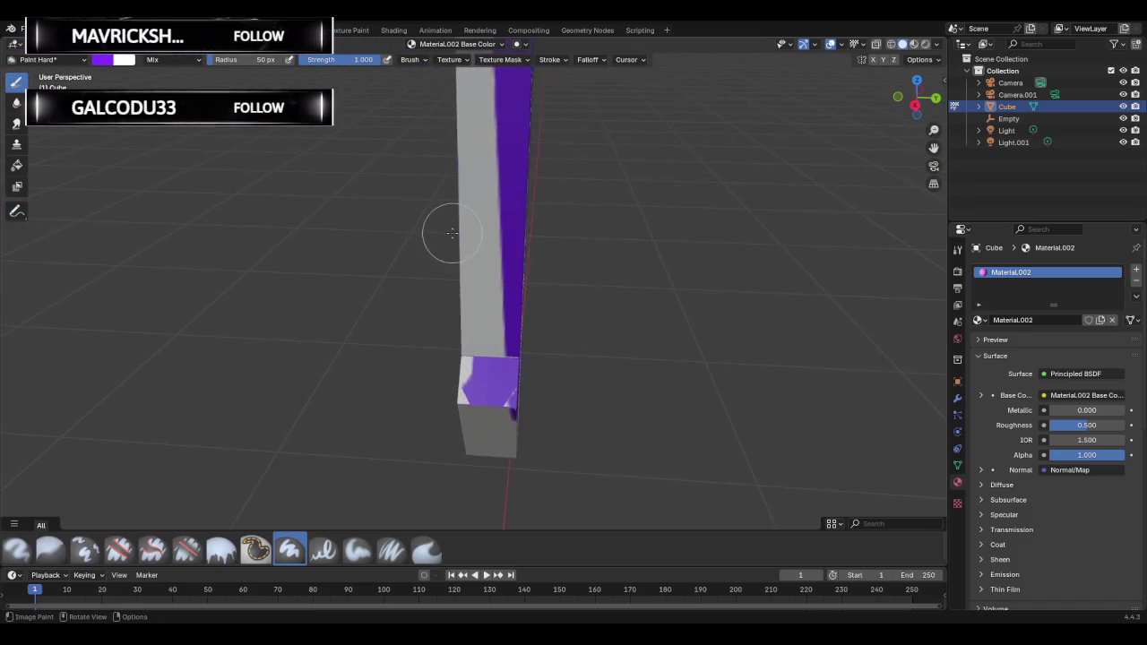
{"action": "mouse_move", "coordinate": [452, 233]}
{"action": "left_mouse_down"}
{"action": "mouse_move", "coordinate": [486, 264]}
{"action": "mouse_move", "coordinate": [466, 251]}
{"action": "mouse_move", "coordinate": [454, 285]}
{"action": "left_mouse_up"}
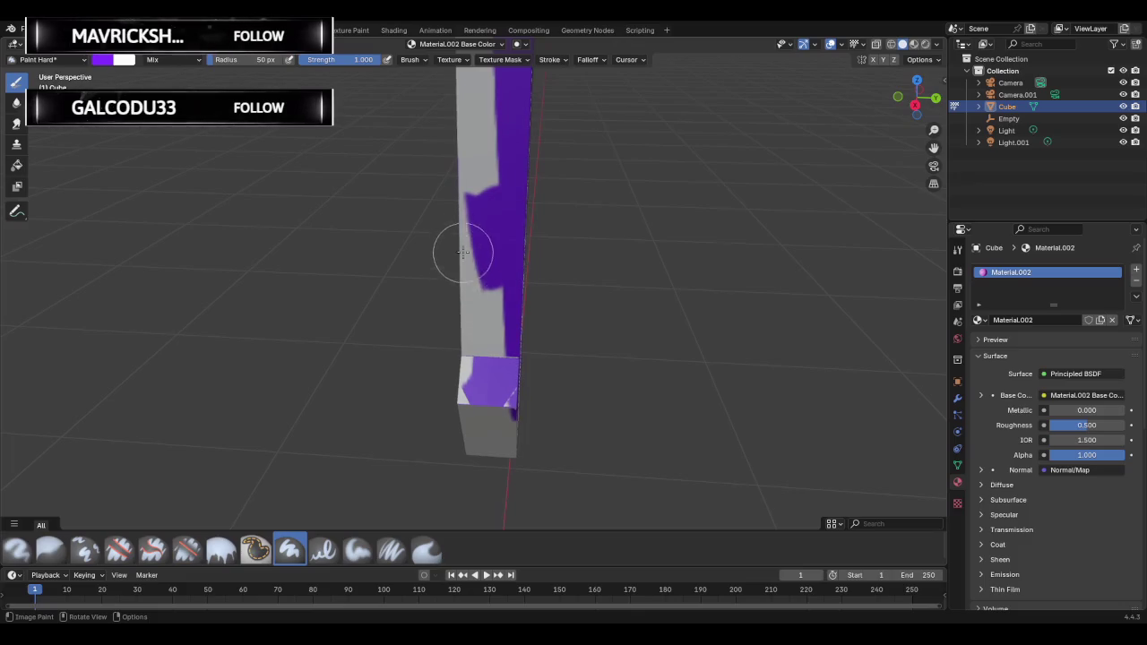
{"action": "mouse_move", "coordinate": [404, 271]}
{"action": "middle_mouse_down", "text": "shift"}
{"action": "mouse_move", "coordinate": [528, 251]}
{"action": "mouse_move", "coordinate": [553, 225]}
{"action": "mouse_move", "coordinate": [607, 225]}
{"action": "mouse_move", "coordinate": [385, 268]}
{"action": "middle_mouse_up", "text": "shift"}
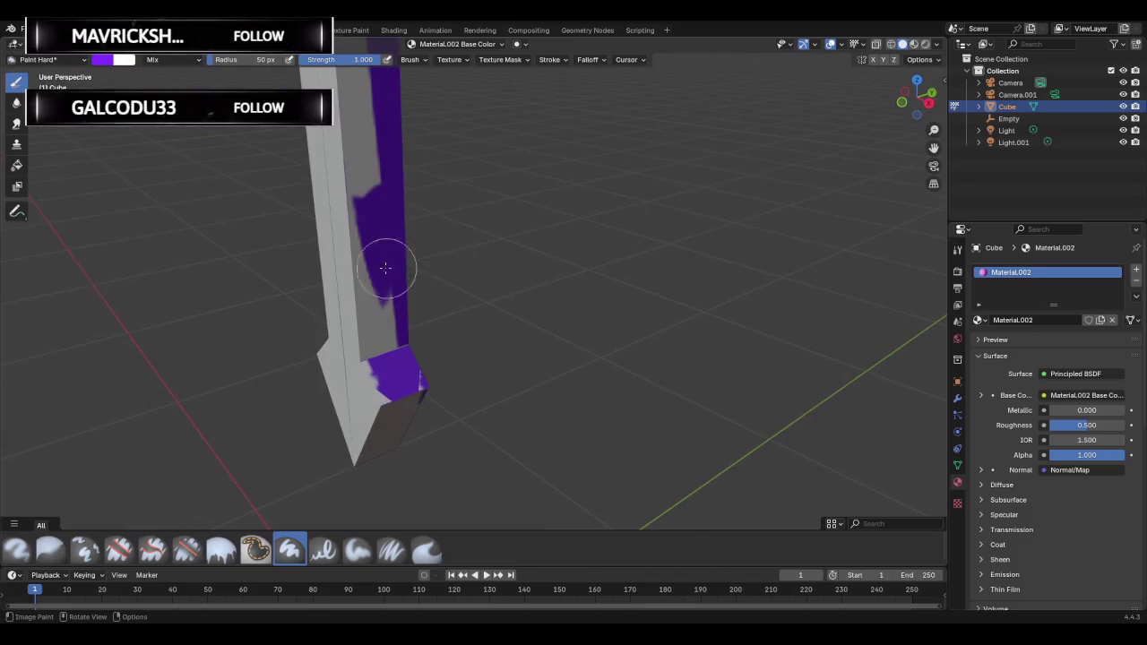
{"action": "mouse_move", "coordinate": [385, 268]}
{"action": "left_mouse_down"}
{"action": "mouse_move", "coordinate": [346, 263]}
{"action": "mouse_move", "coordinate": [389, 379]}
{"action": "mouse_move", "coordinate": [384, 368]}
{"action": "mouse_move", "coordinate": [358, 387]}
{"action": "mouse_move", "coordinate": [372, 392]}
{"action": "left_mouse_up"}
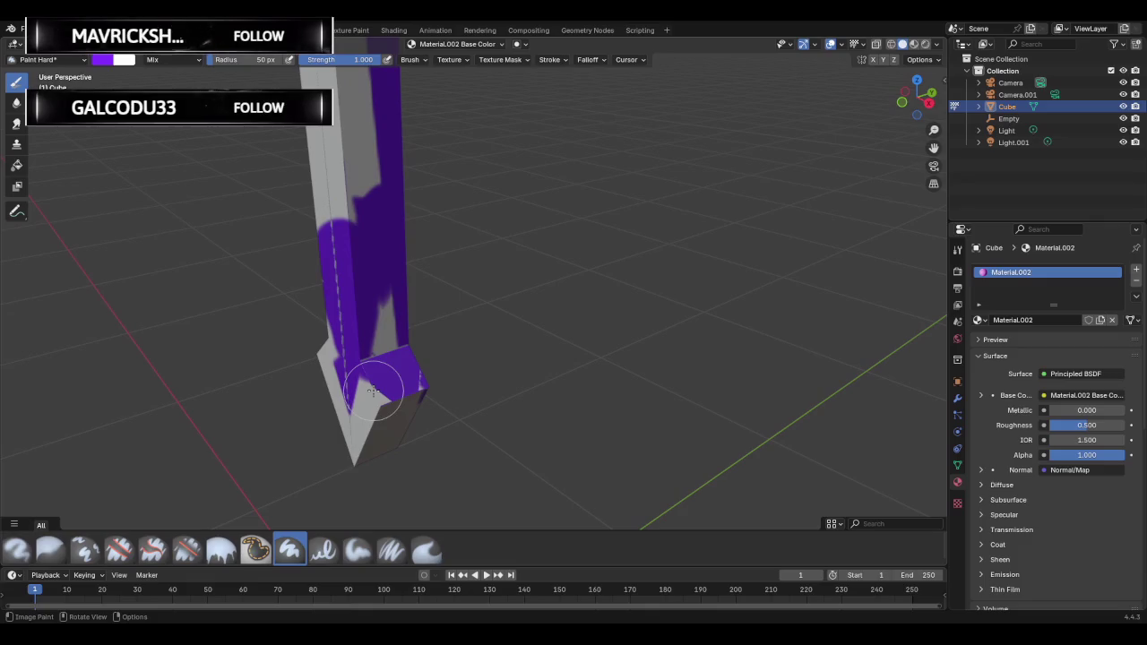
Touch up grey patches on the grip, then undo the last three paint strokes.
{"action": "scroll", "coordinate": [359, 206], "scroll_direction": "up", "scroll_amount": 5}
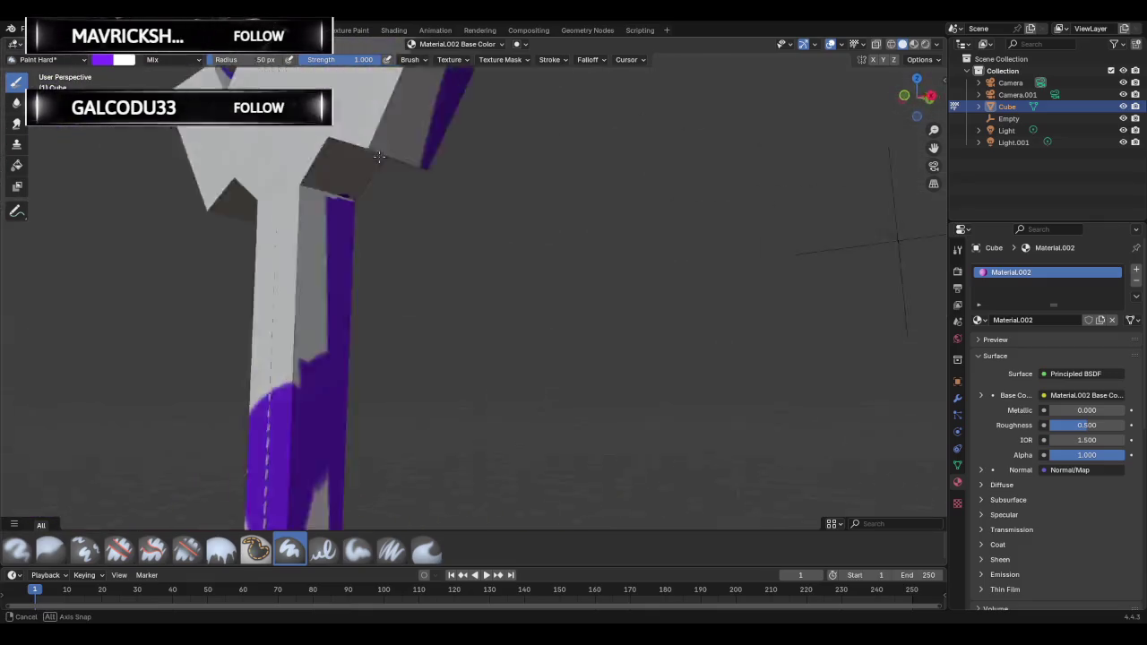
{"action": "middle_click_drag", "start_coordinate": [358, 206], "coordinate": [411, 365]}
{"action": "mouse_move", "coordinate": [411, 365]}
{"action": "left_mouse_down"}
{"action": "mouse_move", "coordinate": [409, 353]}
{"action": "mouse_move", "coordinate": [377, 450]}
{"action": "mouse_move", "coordinate": [370, 296]}
{"action": "mouse_move", "coordinate": [436, 192]}
{"action": "mouse_move", "coordinate": [500, 187]}
{"action": "mouse_move", "coordinate": [439, 246]}
{"action": "mouse_move", "coordinate": [402, 243]}
{"action": "left_mouse_up"}
{"action": "middle_click_drag", "start_coordinate": [402, 243], "coordinate": [465, 255]}
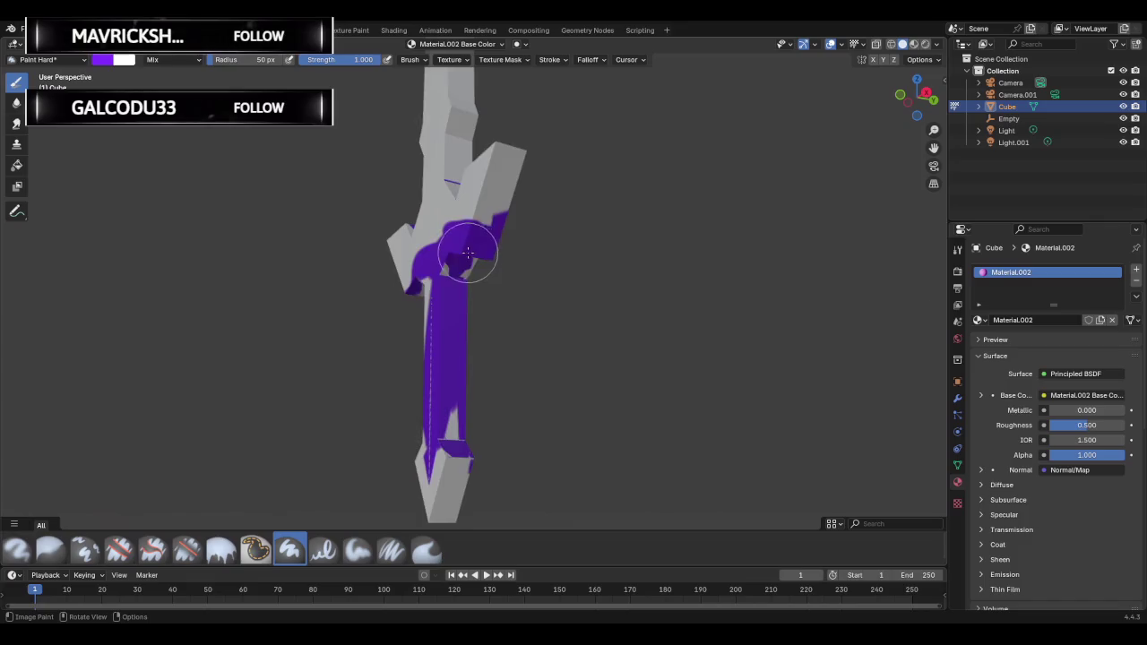
{"action": "key", "text": "ctrl+z"}
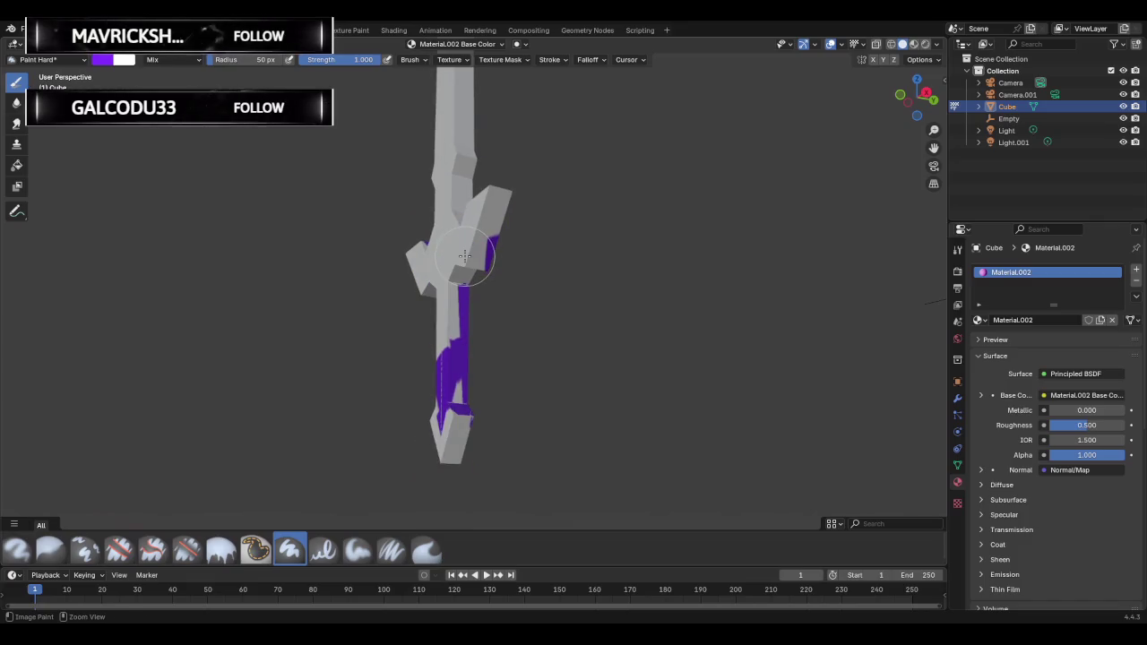
{"action": "key", "text": "ctrl+z"}
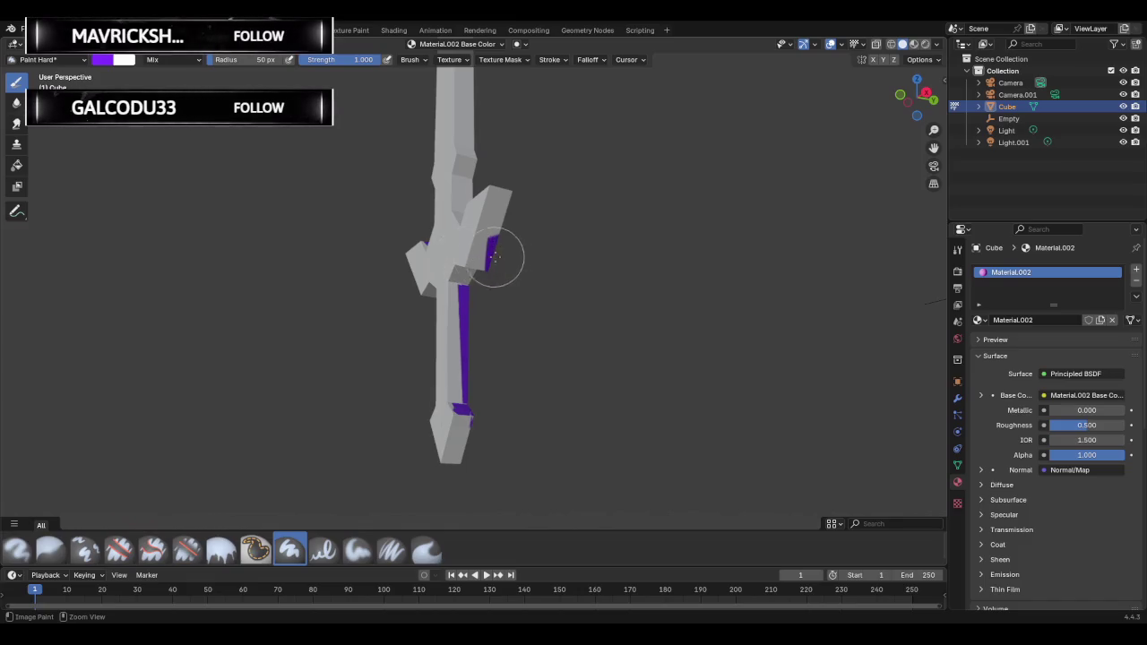
{"action": "key", "text": "ctrl+z"}
{"action": "key", "text": "ctrl+z"}
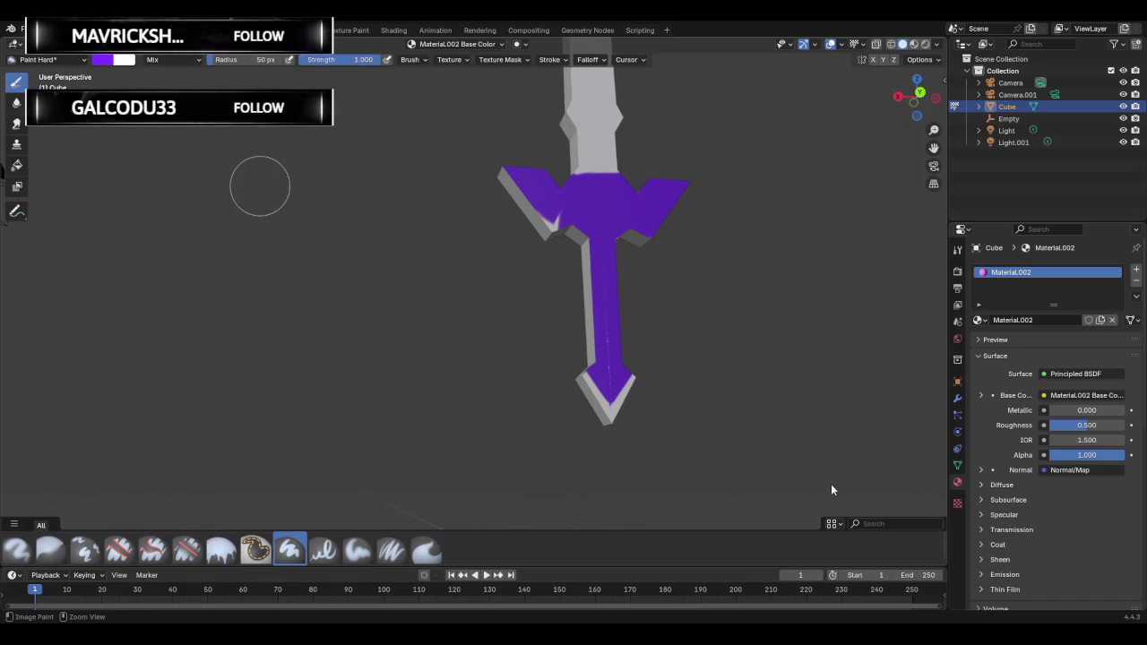
{"action": "left_click", "coordinate": [36, 30]}
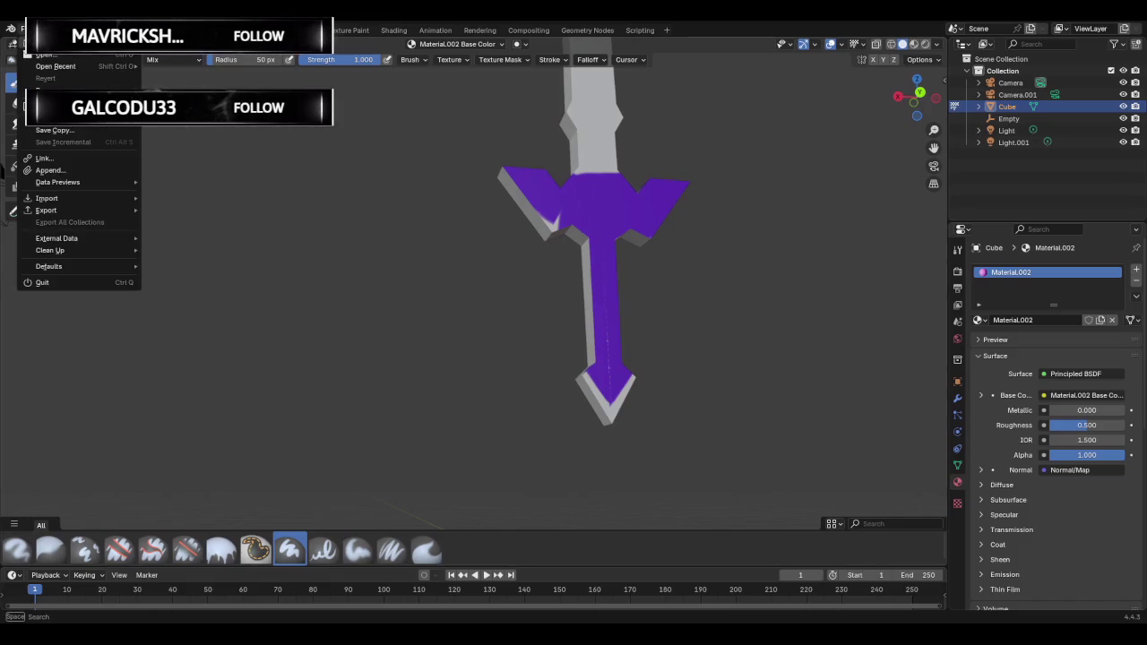
Start a new General scene, discarding changes, and delete the default cube.
{"action": "left_click", "coordinate": [180, 42]}
{"action": "left_click", "coordinate": [588, 351]}
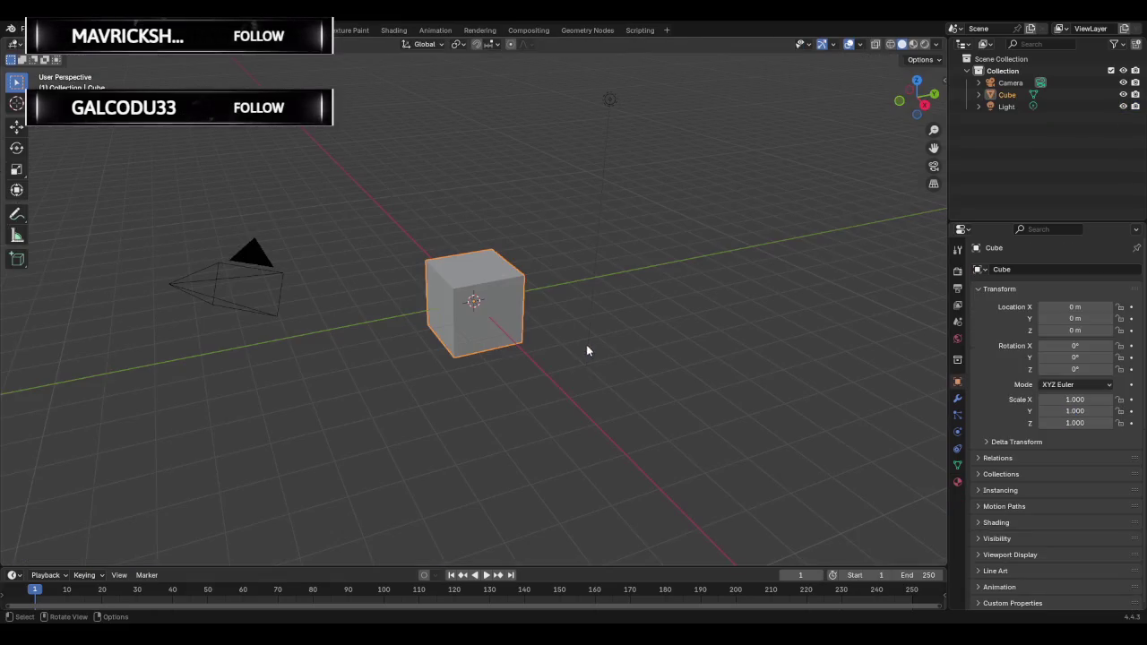
{"action": "key", "text": "Delete"}
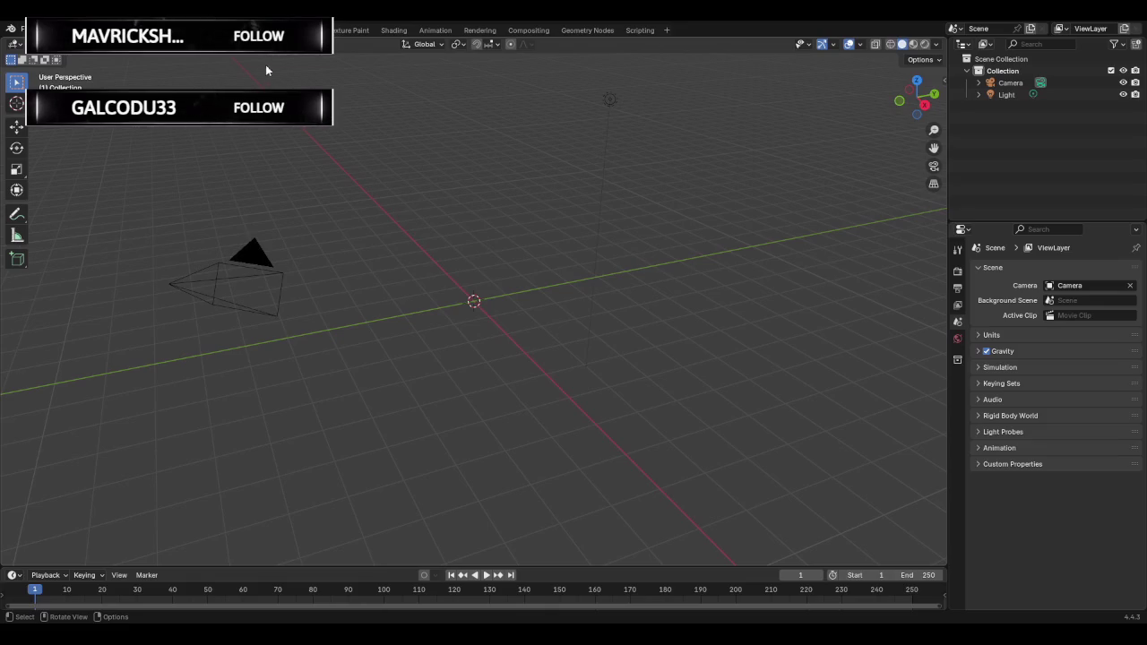
Back in the Layout workspace, import the sword model file into the scene.
{"action": "left_click", "coordinate": [337, 31]}
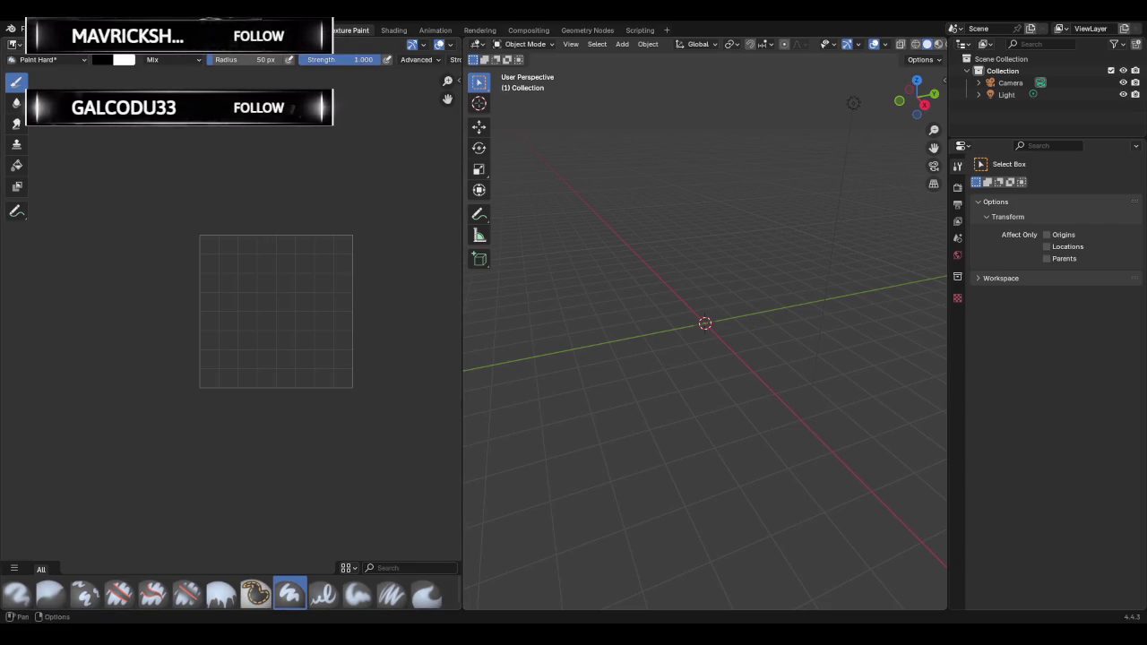
{"action": "left_click", "coordinate": [153, 29]}
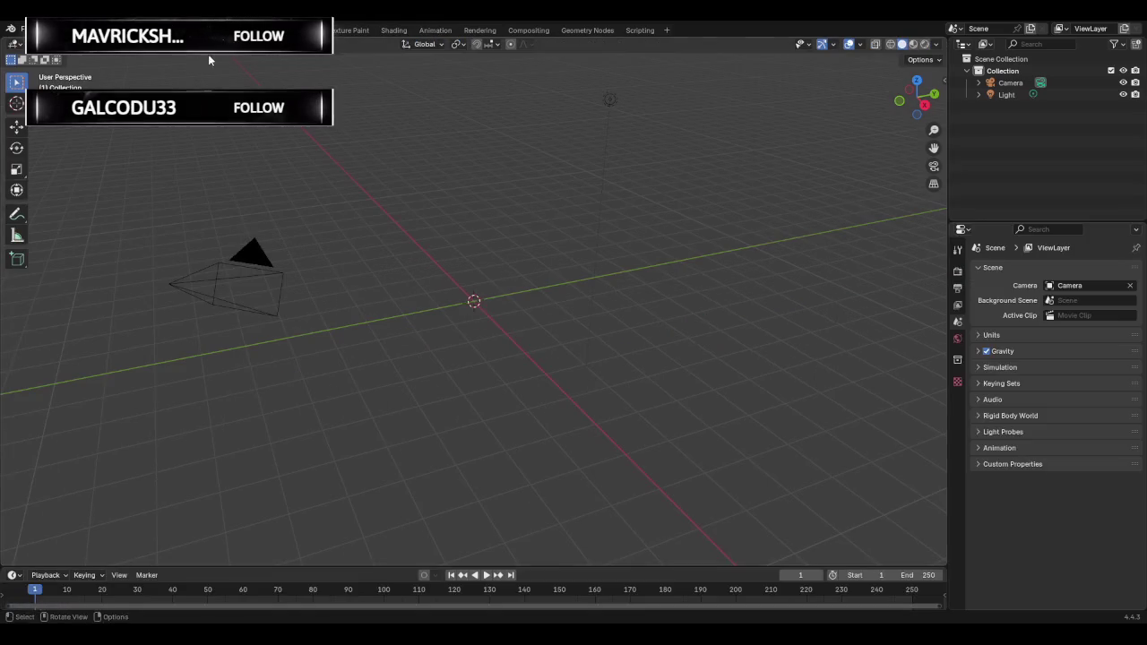
{"action": "left_click", "coordinate": [24, 29]}
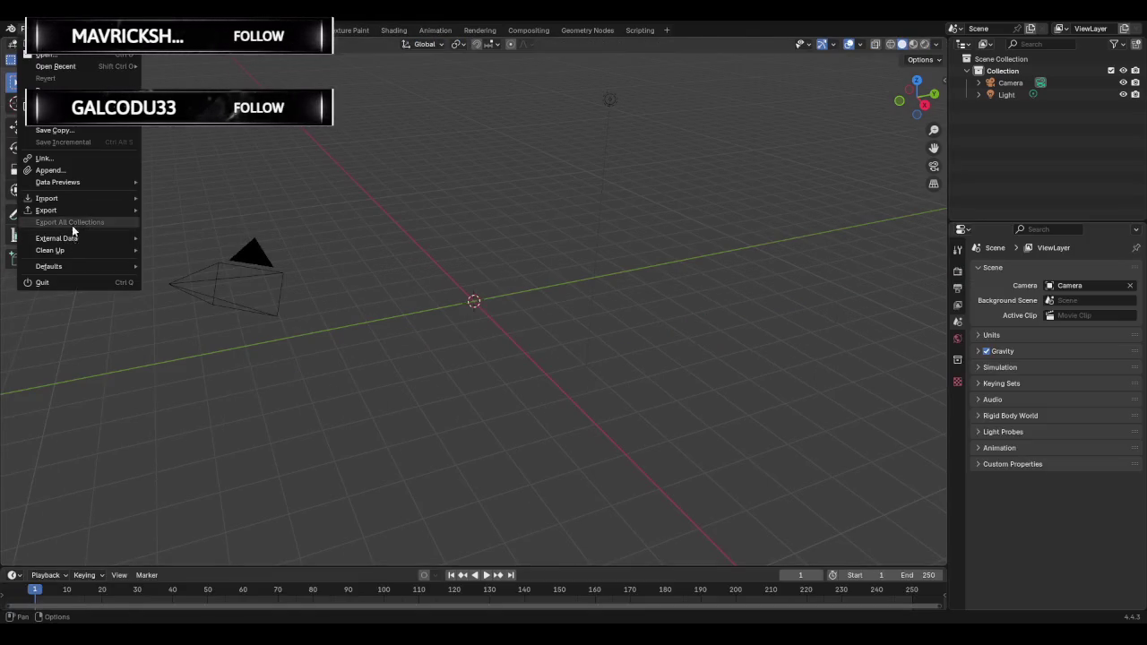
{"action": "mouse_move", "coordinate": [47, 198]}
{"action": "left_click", "coordinate": [190, 306]}
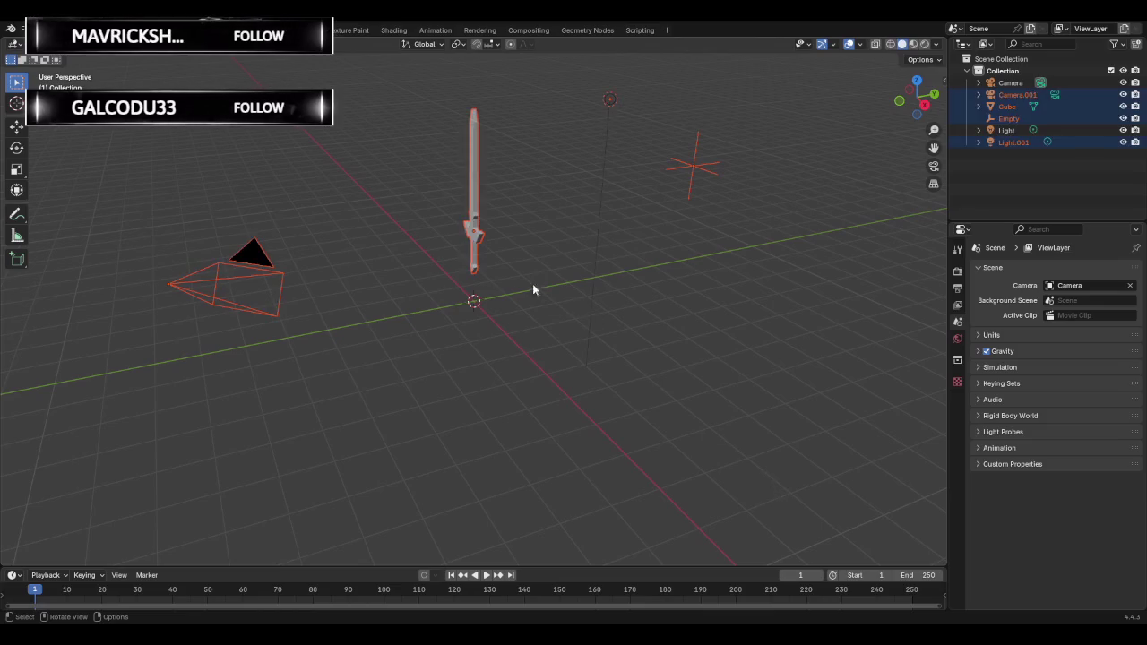
Delete the stray Empty that came in with the imported sword.
{"action": "left_click", "coordinate": [395, 218]}
{"action": "mouse_move", "coordinate": [394, 218]}
{"action": "middle_mouse_down"}
{"action": "mouse_move", "coordinate": [670, 210]}
{"action": "mouse_move", "coordinate": [511, 214]}
{"action": "middle_mouse_up"}
{"action": "left_click", "coordinate": [188, 255]}
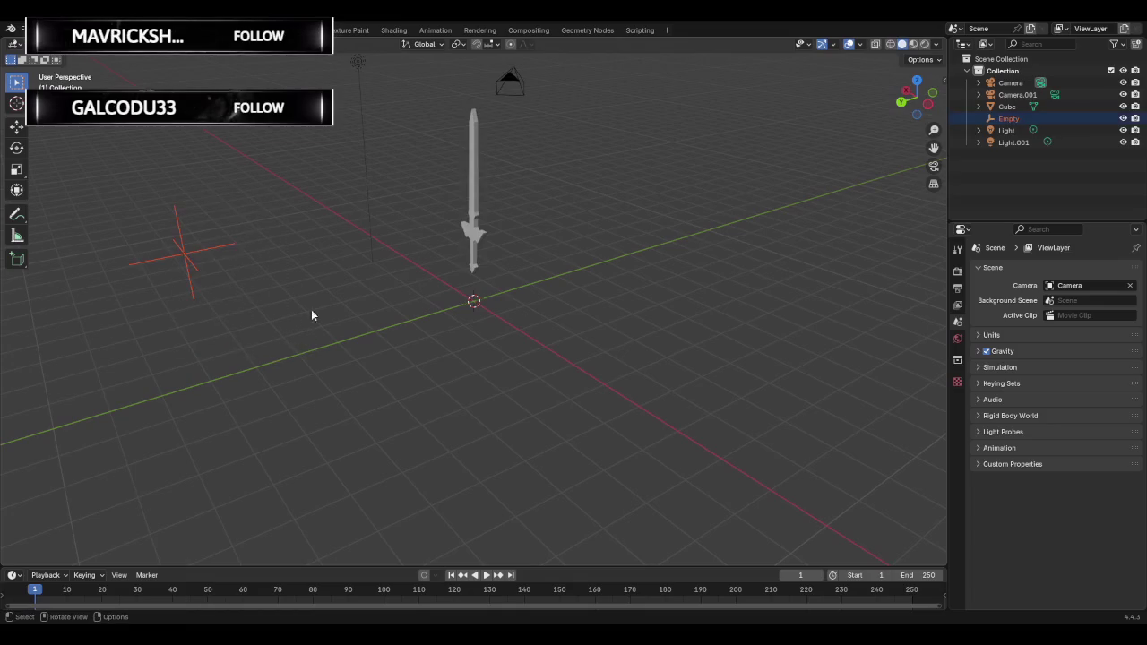
{"action": "mouse_move", "coordinate": [432, 305]}
{"action": "middle_mouse_down"}
{"action": "mouse_move", "coordinate": [364, 305]}
{"action": "mouse_move", "coordinate": [525, 236]}
{"action": "mouse_move", "coordinate": [839, 164]}
{"action": "middle_mouse_up"}
{"action": "key", "text": "Delete"}
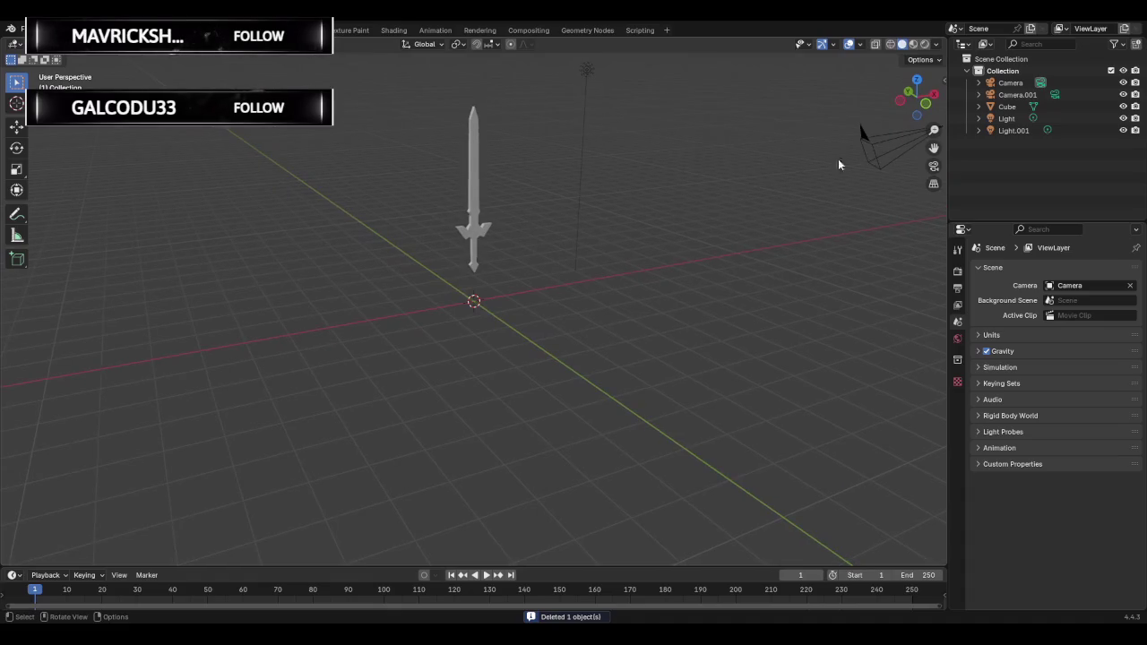
Expand the sword's Cube in the Outliner to inspect Cube.001 and Material.002.
{"action": "left_click", "coordinate": [1006, 107]}
{"action": "left_click", "coordinate": [978, 107]}
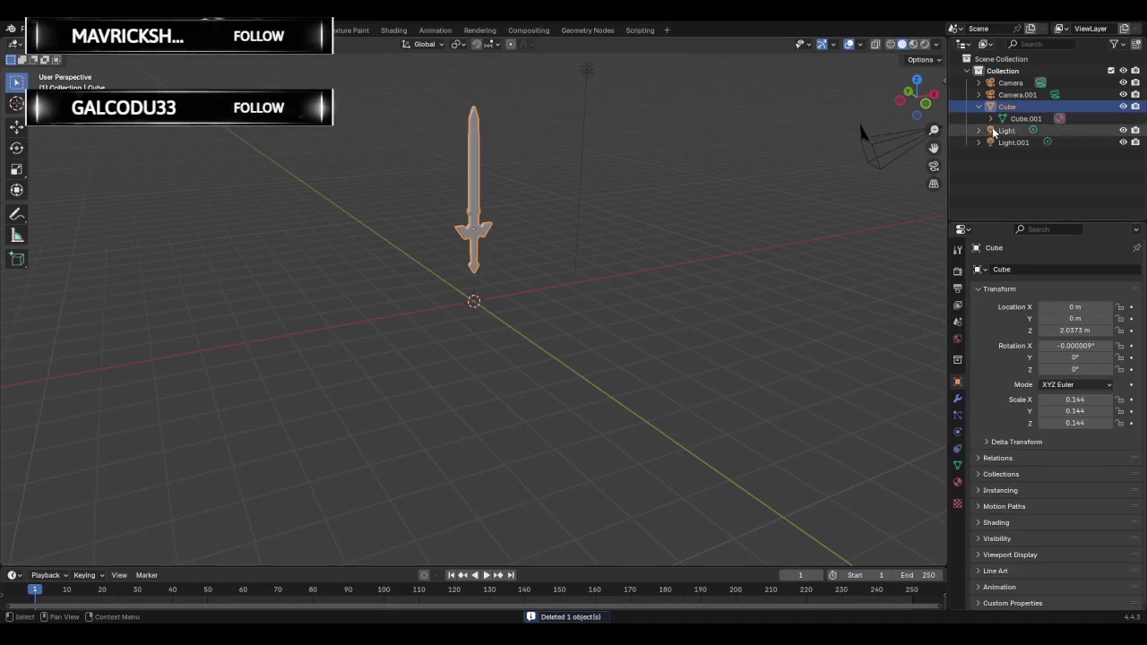
{"action": "left_click", "coordinate": [990, 118]}
{"action": "left_click", "coordinate": [1032, 131]}
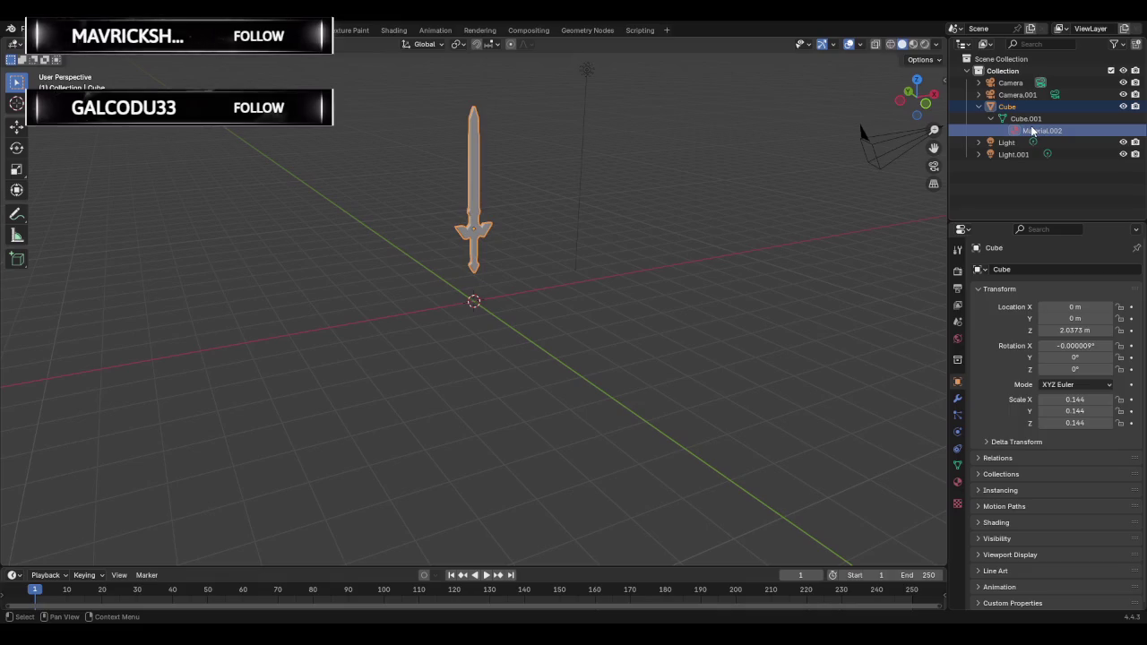
{"action": "left_click", "coordinate": [1026, 119]}
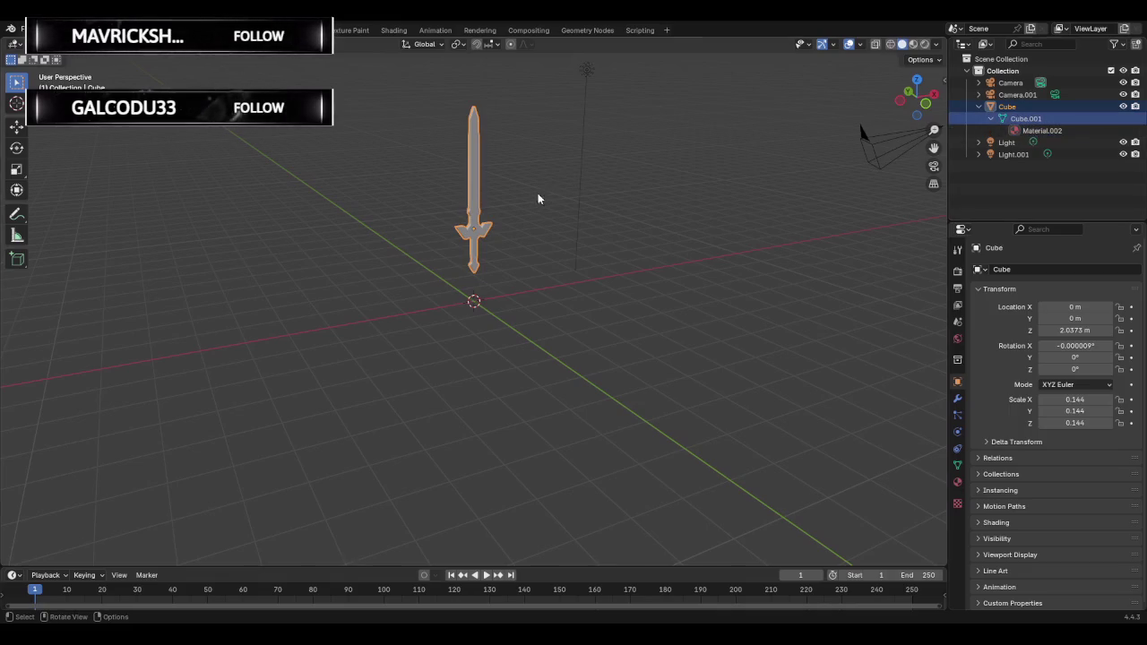
{"action": "scroll", "coordinate": [628, 188], "scroll_direction": "up", "scroll_amount": 3}
{"action": "mouse_move", "coordinate": [576, 182]}
{"action": "middle_mouse_down"}
{"action": "mouse_move", "coordinate": [574, 159]}
{"action": "mouse_move", "coordinate": [644, 168]}
{"action": "mouse_move", "coordinate": [660, 246]}
{"action": "mouse_move", "coordinate": [673, 188]}
{"action": "mouse_move", "coordinate": [639, 182]}
{"action": "mouse_move", "coordinate": [486, 180]}
{"action": "mouse_move", "coordinate": [409, 236]}
{"action": "mouse_move", "coordinate": [243, 210]}
{"action": "mouse_move", "coordinate": [385, 200]}
{"action": "mouse_move", "coordinate": [386, 181]}
{"action": "mouse_move", "coordinate": [582, 195]}
{"action": "mouse_move", "coordinate": [493, 198]}
{"action": "mouse_move", "coordinate": [622, 185]}
{"action": "mouse_move", "coordinate": [327, 198]}
{"action": "mouse_move", "coordinate": [557, 198]}
{"action": "middle_mouse_up"}
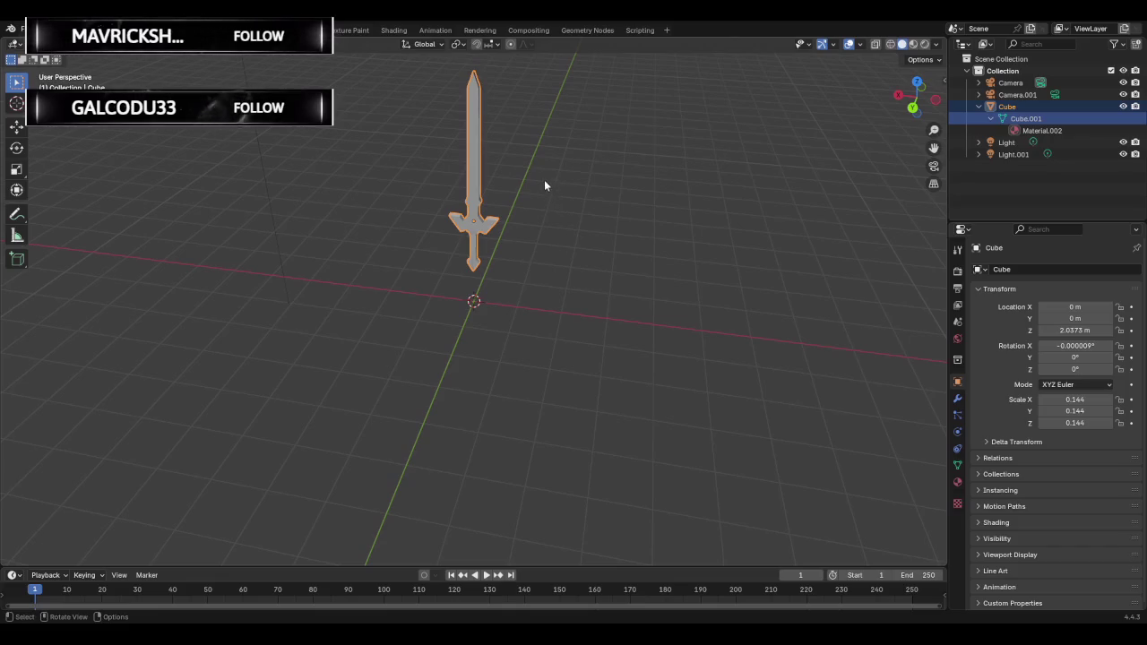
Enter Edit Mode on the sword and switch the viewport to Material Preview.
{"action": "key", "text": "Tab"}
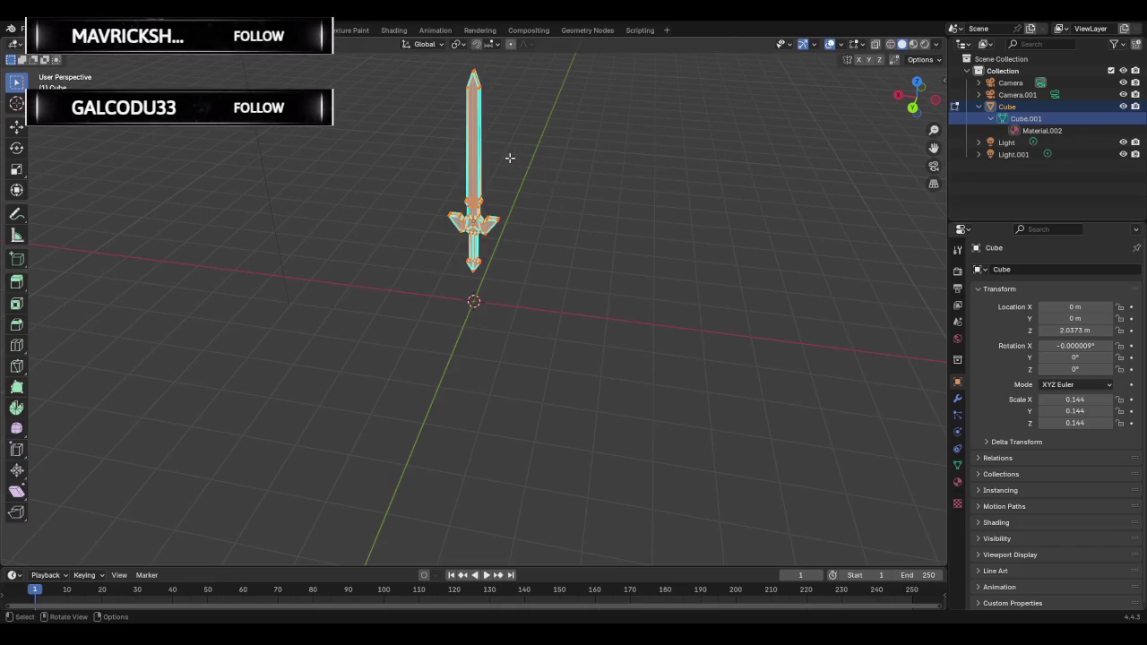
{"action": "left_click", "coordinate": [531, 168]}
{"action": "scroll", "coordinate": [522, 160], "scroll_direction": "up", "scroll_amount": 2}
{"action": "scroll", "coordinate": [556, 159], "scroll_direction": "up", "scroll_amount": 3}
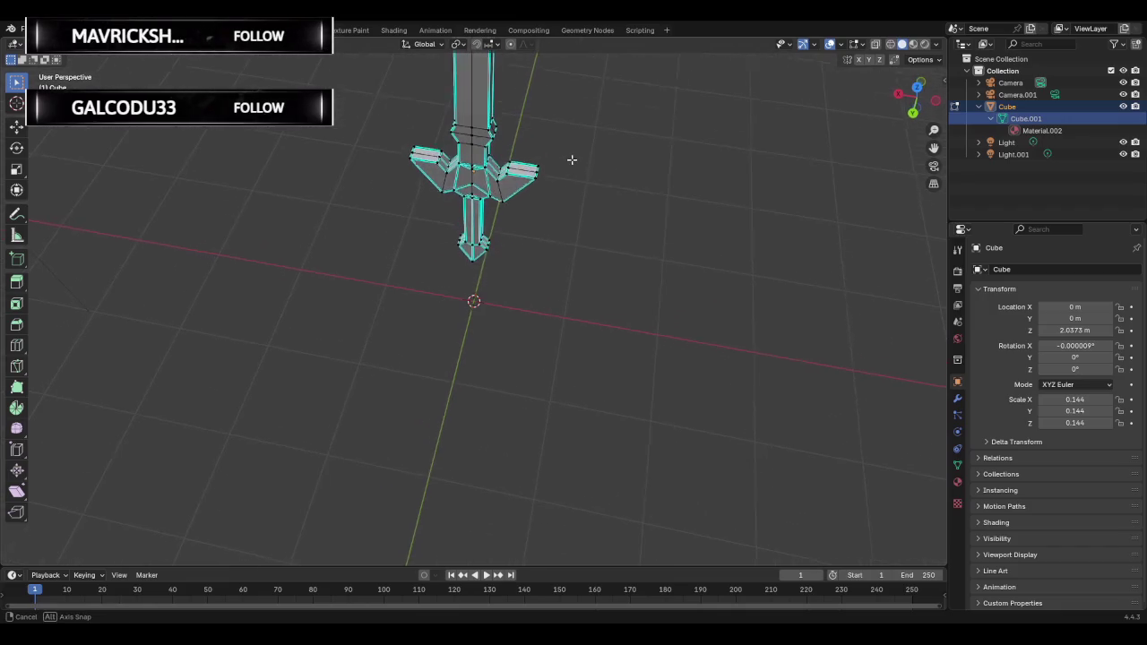
{"action": "mouse_move", "coordinate": [572, 161]}
{"action": "middle_mouse_down"}
{"action": "mouse_move", "coordinate": [574, 135]}
{"action": "mouse_move", "coordinate": [356, 145]}
{"action": "mouse_move", "coordinate": [570, 141]}
{"action": "mouse_move", "coordinate": [581, 179]}
{"action": "mouse_move", "coordinate": [514, 190]}
{"action": "mouse_move", "coordinate": [691, 182]}
{"action": "mouse_move", "coordinate": [538, 171]}
{"action": "mouse_move", "coordinate": [648, 169]}
{"action": "mouse_move", "coordinate": [587, 173]}
{"action": "mouse_move", "coordinate": [645, 171]}
{"action": "mouse_move", "coordinate": [622, 180]}
{"action": "mouse_move", "coordinate": [588, 176]}
{"action": "mouse_move", "coordinate": [640, 166]}
{"action": "middle_mouse_up"}
{"action": "left_click", "coordinate": [912, 44]}
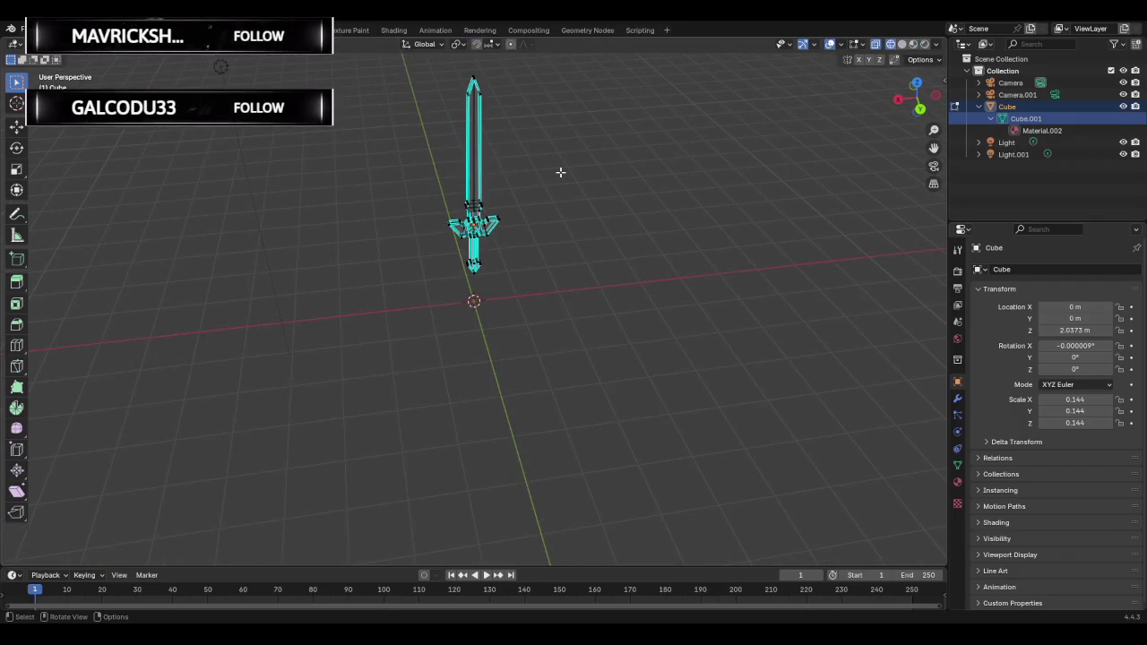
{"action": "middle_click_drag", "start_coordinate": [560, 173], "coordinate": [555, 161]}
Box-select part of the sword's faces, move them along Z, and abandon an extrude.
{"action": "left_click_drag", "start_coordinate": [445, 75], "coordinate": [615, 308]}
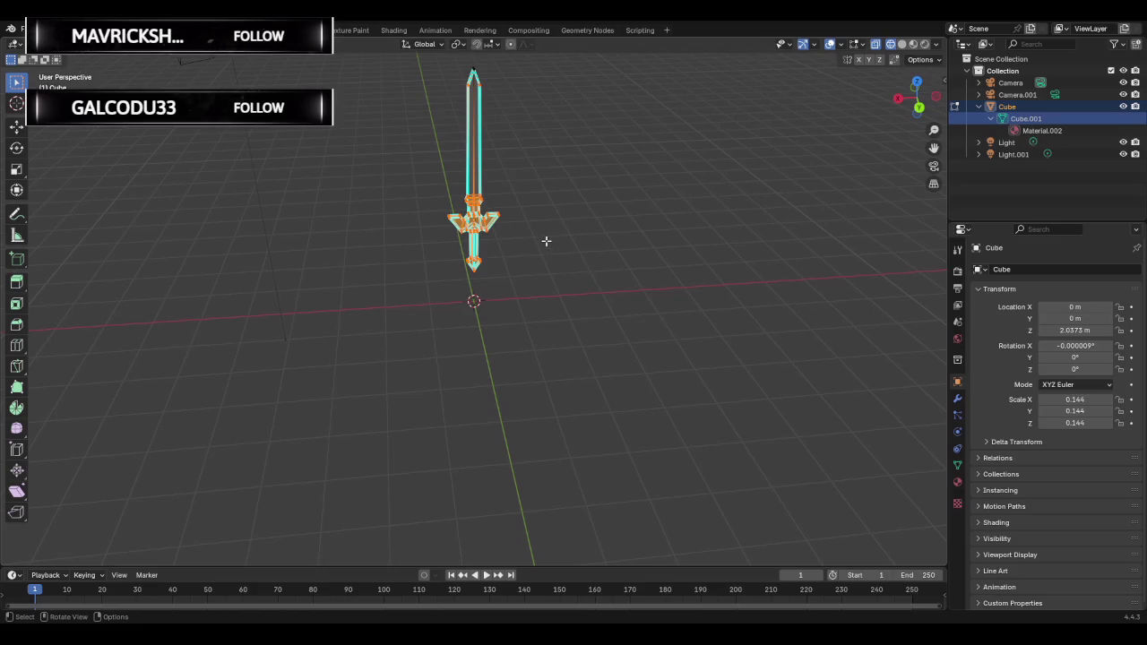
{"action": "key", "text": "g"}
{"action": "key", "text": "z"}
{"action": "key", "text": "z"}
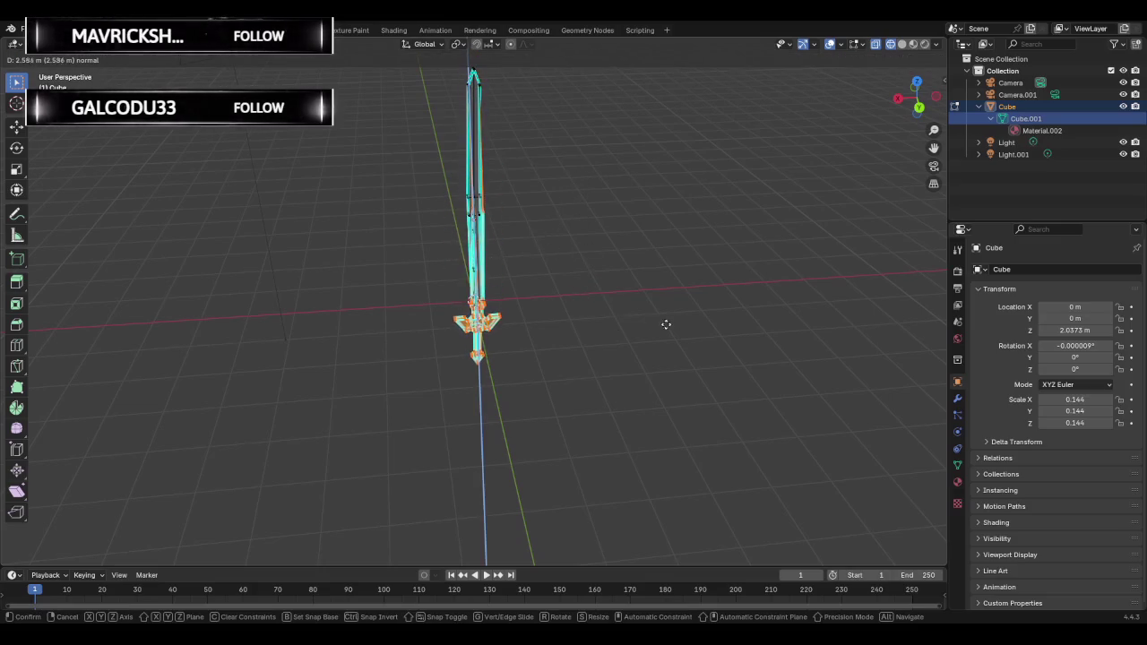
{"action": "left_click", "coordinate": [591, 316]}
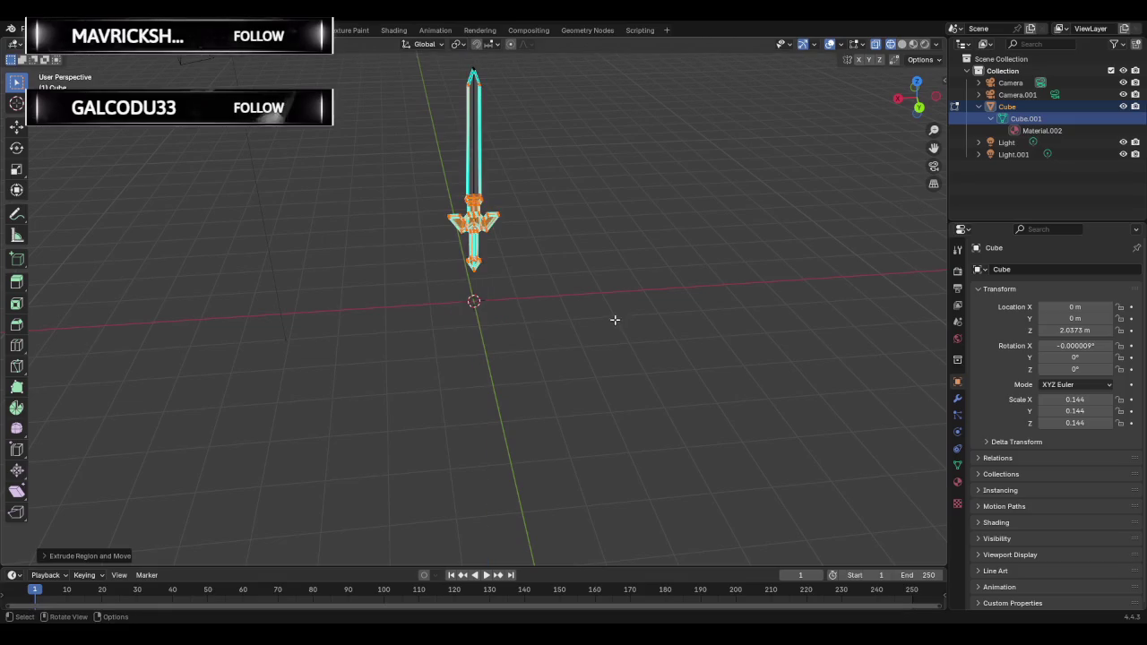
{"action": "middle_click_drag", "start_coordinate": [390, 240], "coordinate": [534, 238]}
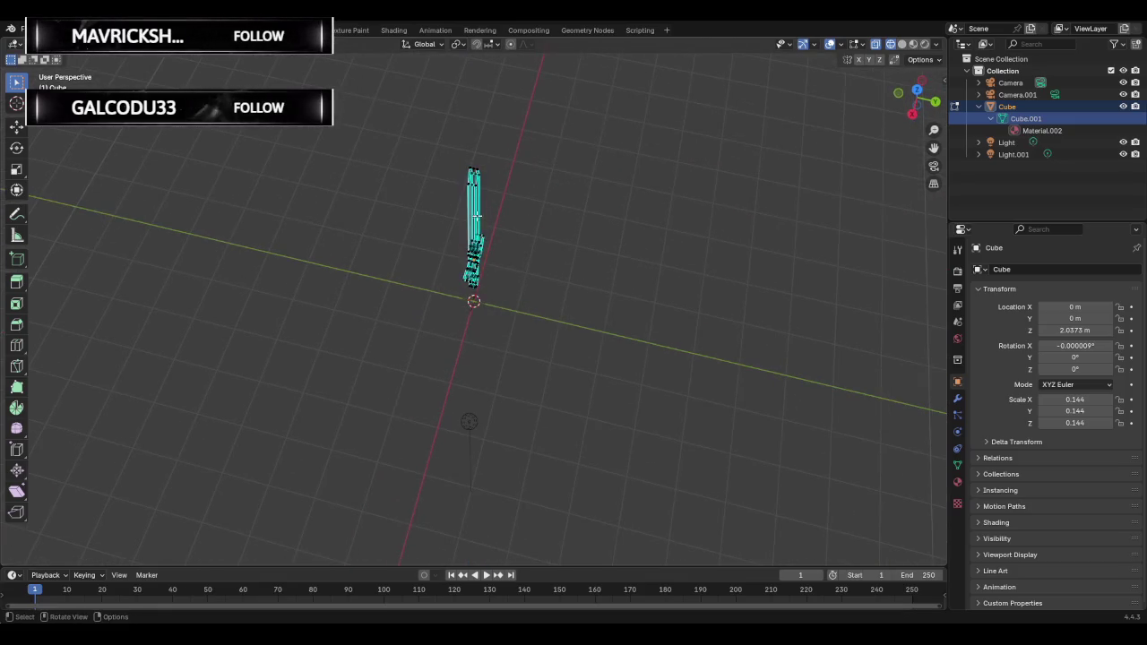
{"action": "key", "text": "e"}
{"action": "key", "text": "Escape"}
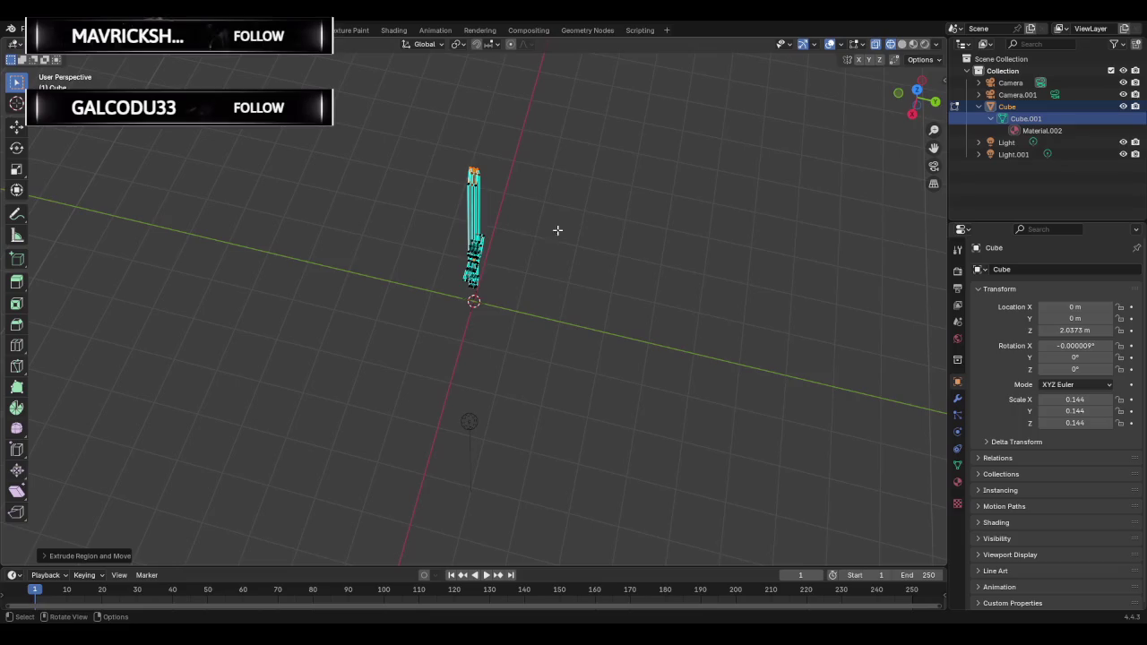
{"action": "middle_click_drag", "start_coordinate": [544, 189], "coordinate": [504, 189]}
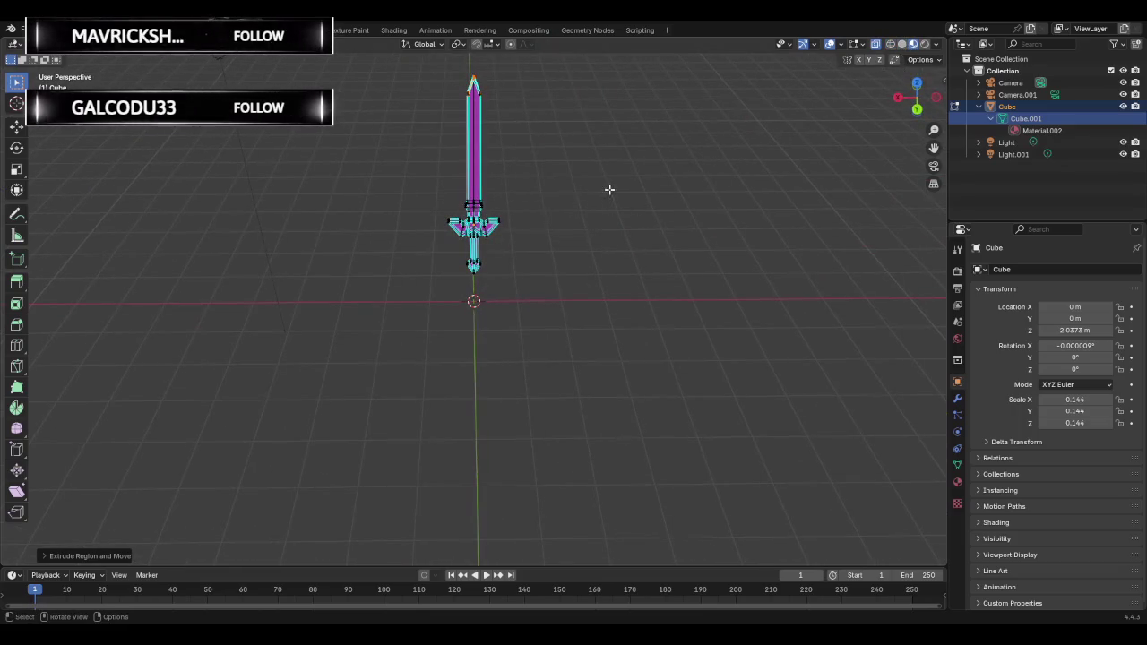
{"action": "mouse_move", "coordinate": [575, 125]}
{"action": "middle_mouse_down"}
{"action": "mouse_move", "coordinate": [531, 205]}
{"action": "mouse_move", "coordinate": [434, 198]}
{"action": "middle_mouse_up"}
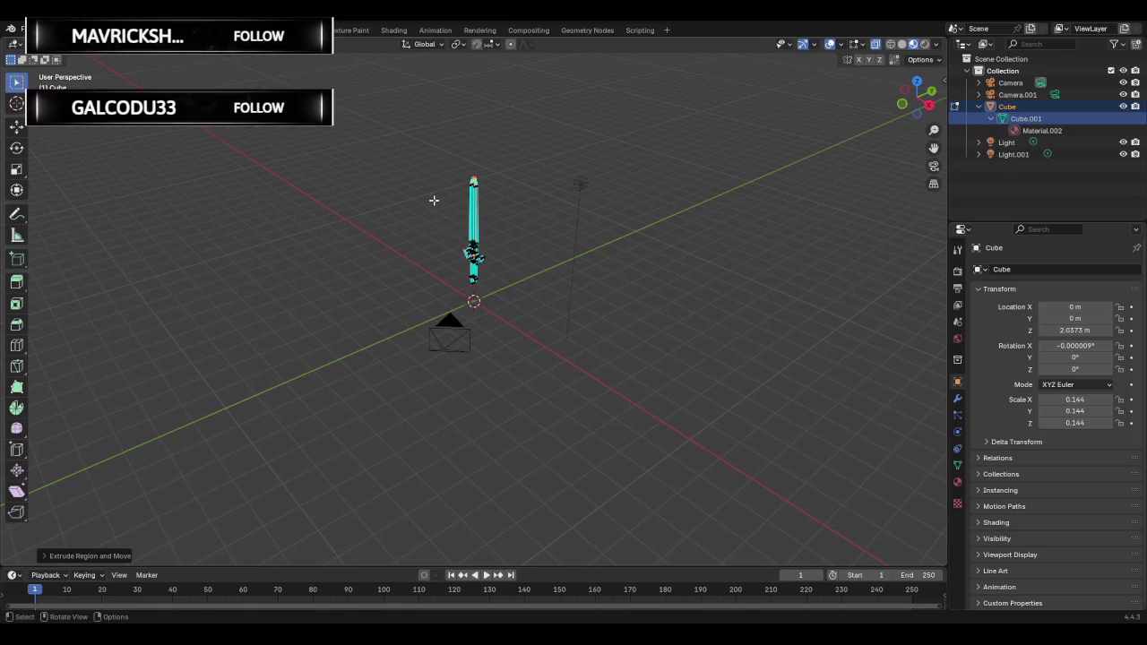
Bring up the Face menu, then move to the Texture Paint workspace.
{"action": "scroll", "coordinate": [439, 206], "scroll_direction": "up", "scroll_amount": 3}
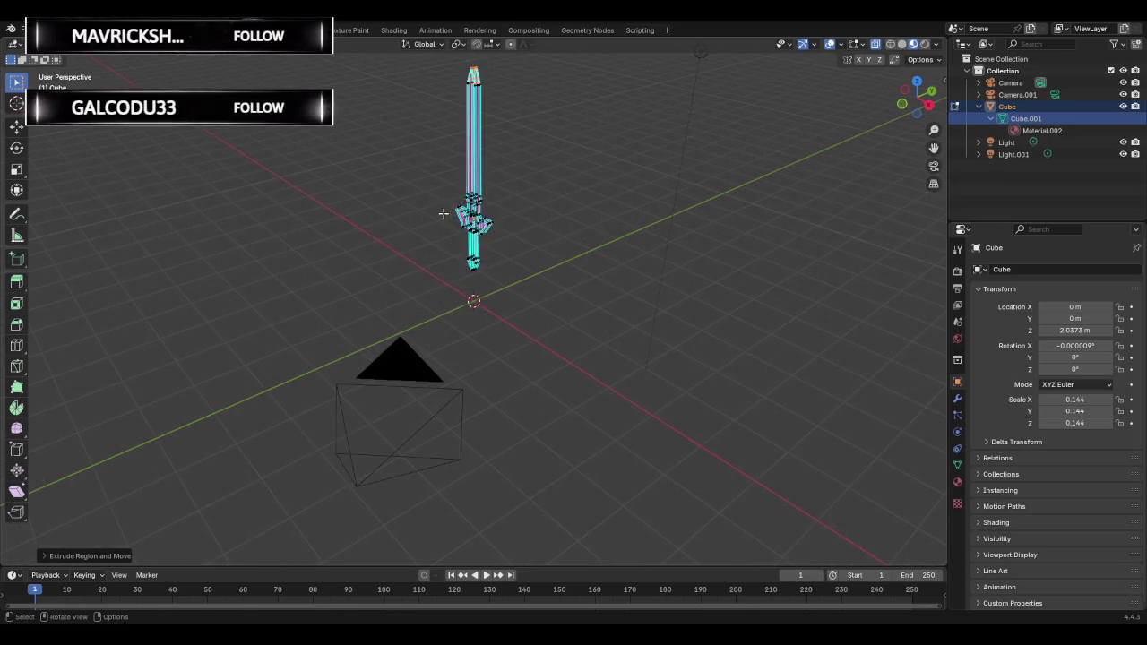
{"action": "mouse_move", "coordinate": [439, 206]}
{"action": "middle_mouse_down"}
{"action": "mouse_move", "coordinate": [553, 195]}
{"action": "mouse_move", "coordinate": [502, 200]}
{"action": "mouse_move", "coordinate": [346, 174]}
{"action": "mouse_move", "coordinate": [341, 203]}
{"action": "mouse_move", "coordinate": [394, 192]}
{"action": "mouse_move", "coordinate": [609, 389]}
{"action": "mouse_move", "coordinate": [550, 266]}
{"action": "mouse_move", "coordinate": [526, 260]}
{"action": "middle_mouse_up"}
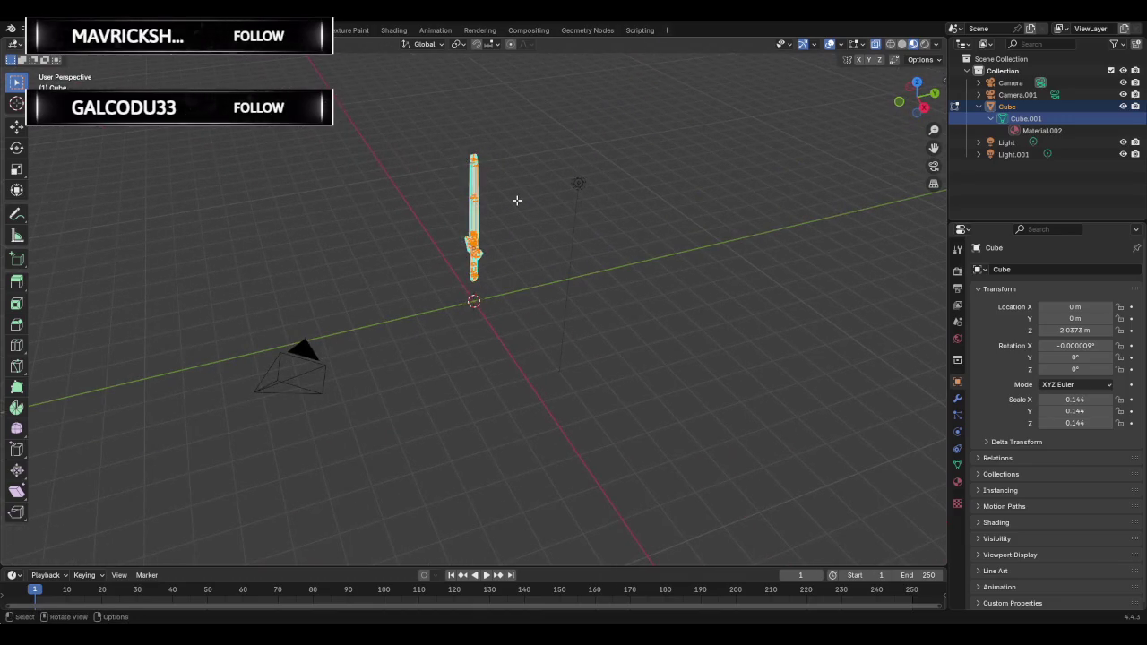
{"action": "key", "text": "ctrl+f"}
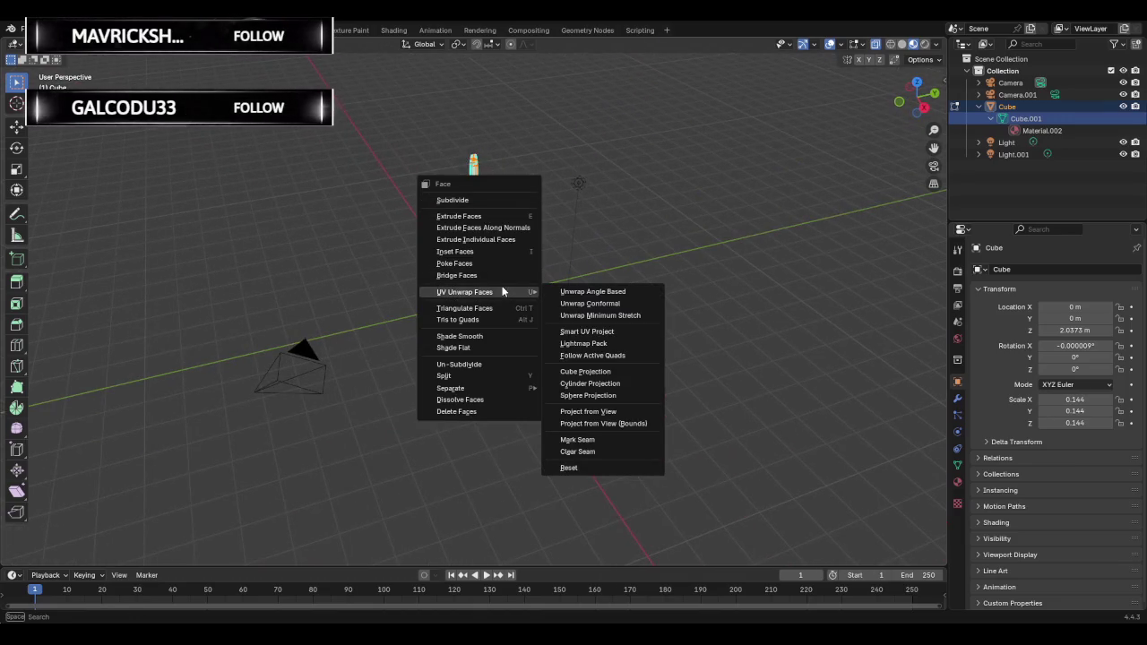
{"action": "left_click", "coordinate": [352, 30]}
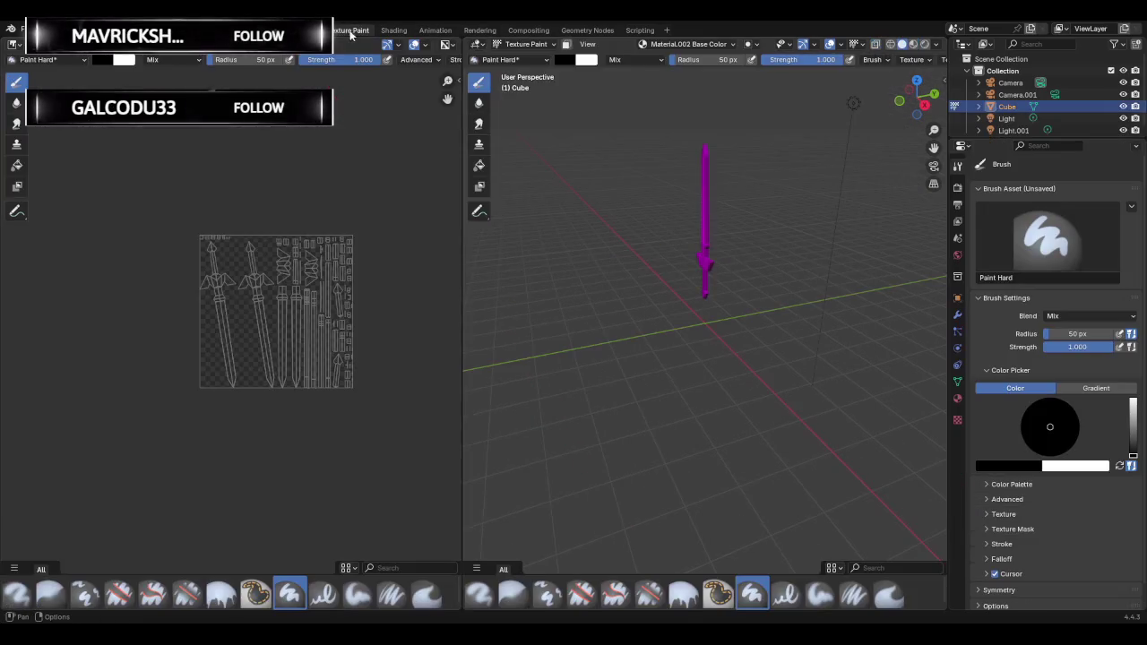
Switch the image panel to view mode and browse the available images.
{"action": "mouse_move", "coordinate": [594, 223]}
{"action": "middle_mouse_down"}
{"action": "mouse_move", "coordinate": [612, 224]}
{"action": "mouse_move", "coordinate": [537, 206]}
{"action": "middle_mouse_up"}
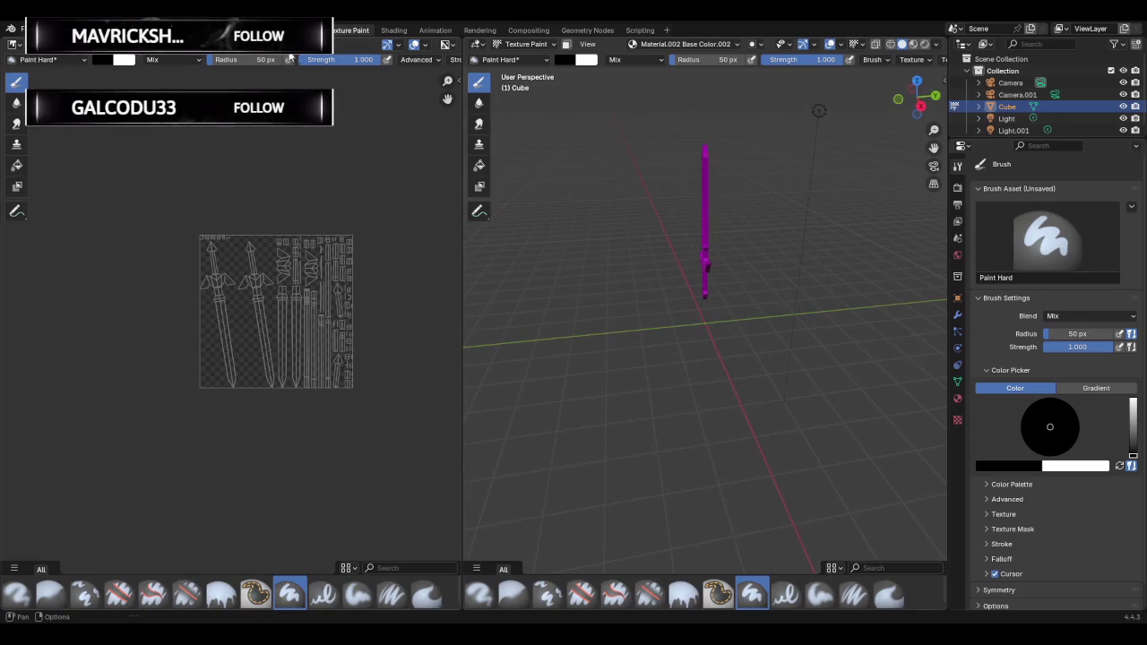
{"action": "key", "text": "ctrl+Tab"}
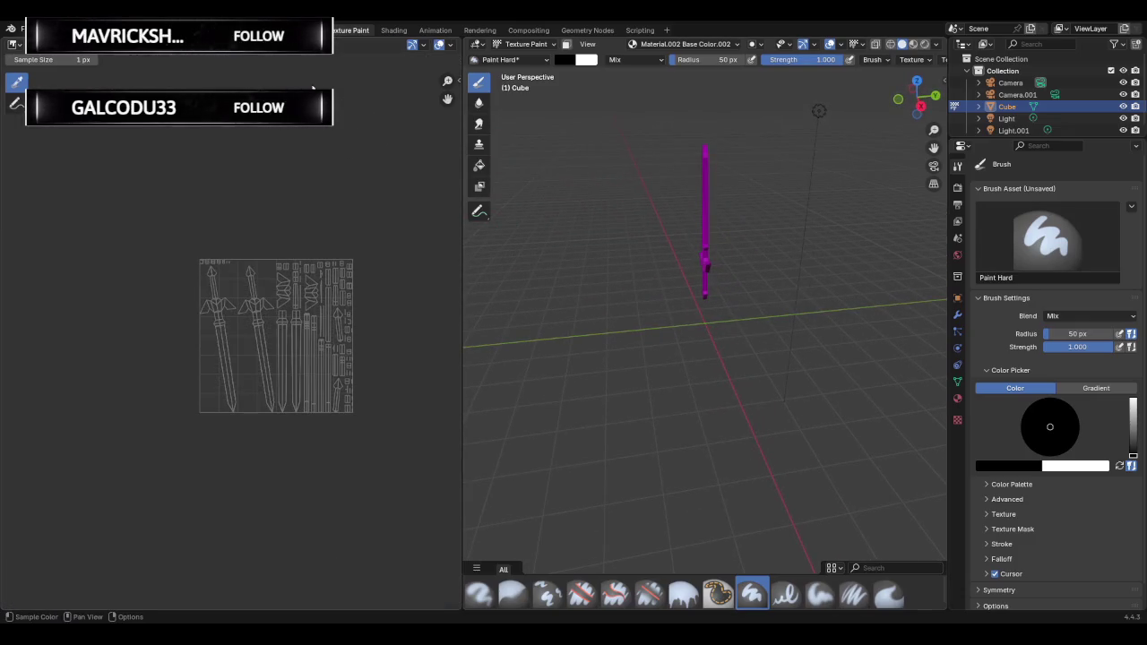
{"action": "middle_click_drag", "start_coordinate": [673, 236], "coordinate": [670, 116]}
{"action": "left_click", "coordinate": [686, 44]}
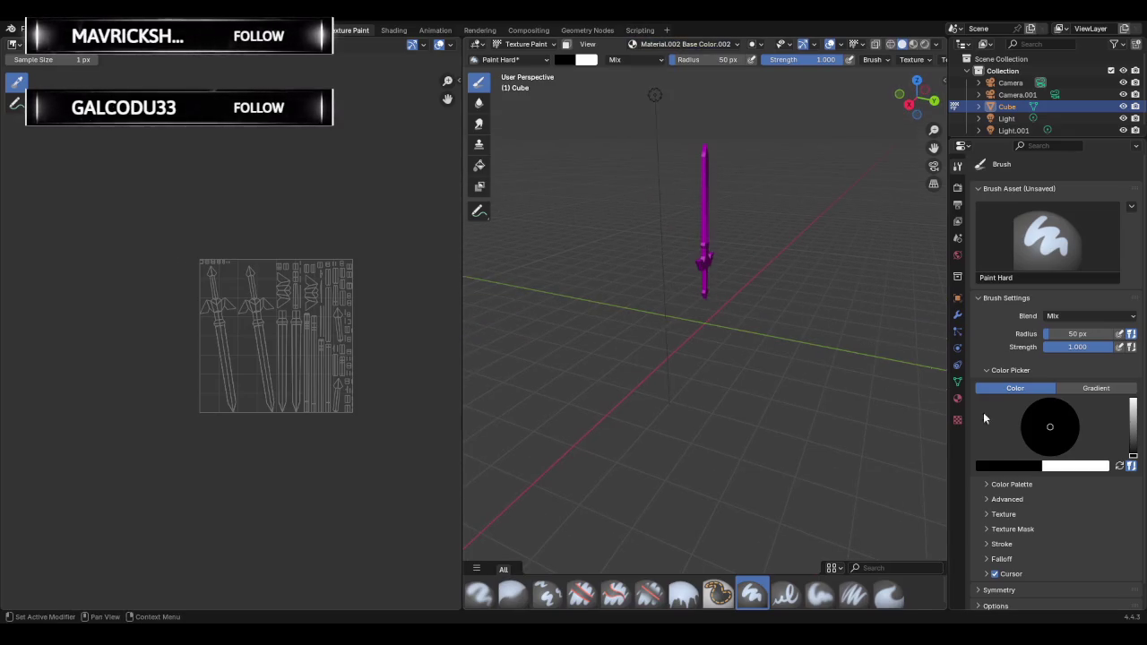
Unlink Material.002 from the sword, leaving an empty slot, and enter Edit Mode.
{"action": "left_click", "coordinate": [957, 399]}
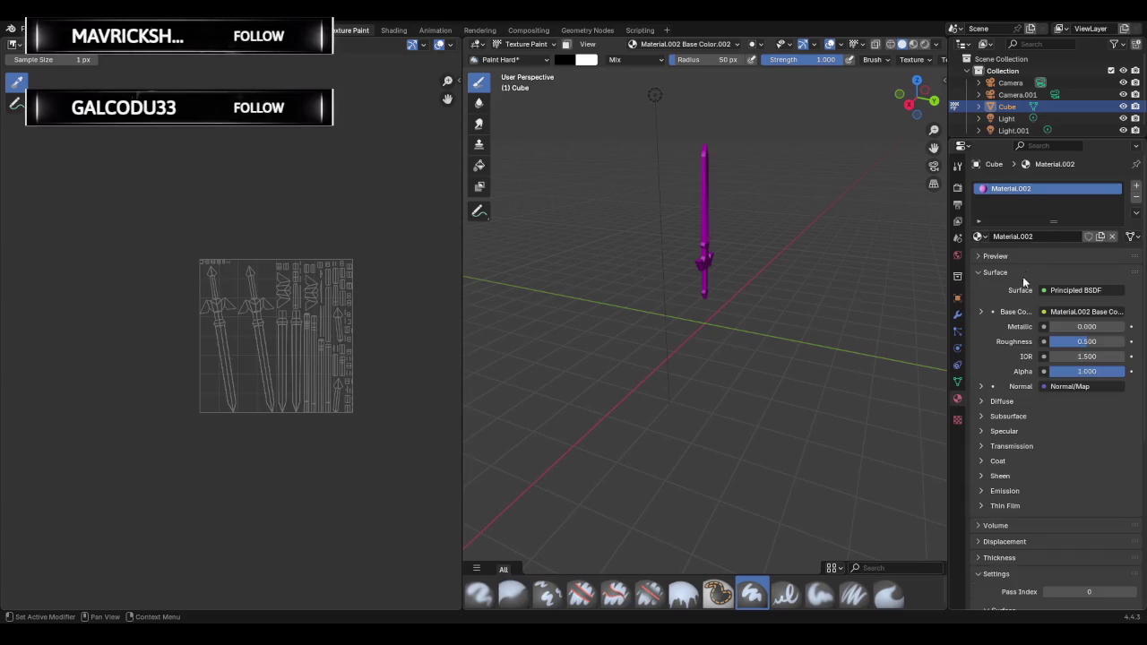
{"action": "left_click", "coordinate": [1111, 236]}
{"action": "mouse_move", "coordinate": [658, 212]}
{"action": "middle_mouse_down"}
{"action": "mouse_move", "coordinate": [704, 217]}
{"action": "mouse_move", "coordinate": [604, 141]}
{"action": "middle_mouse_up"}
{"action": "key", "text": "Tab"}
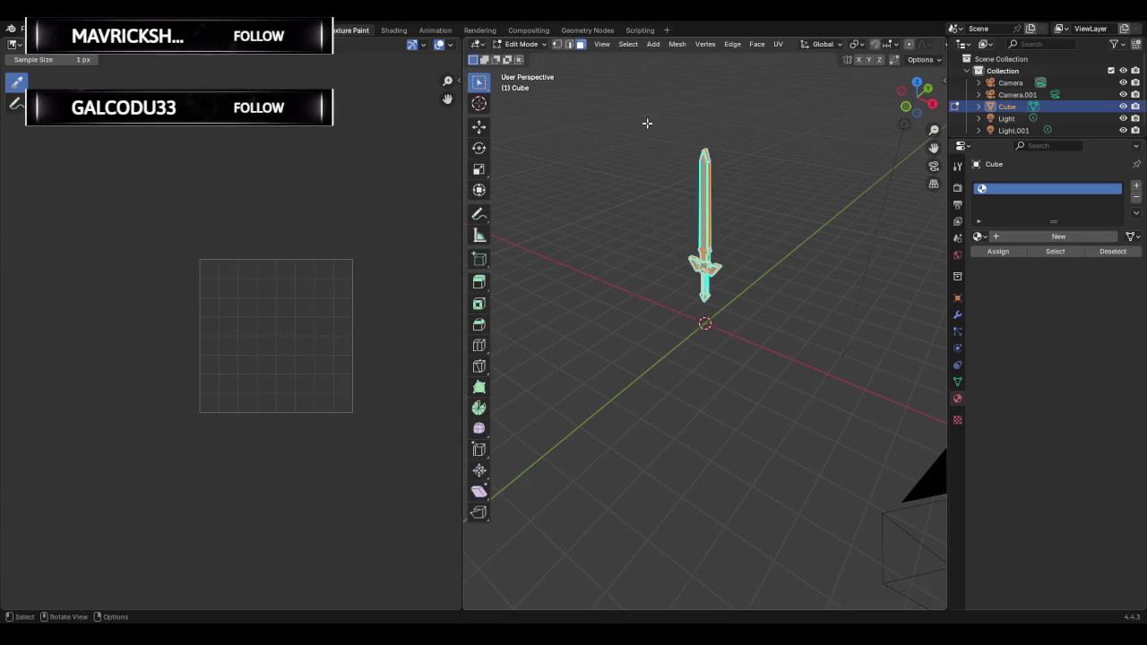
Select all of the sword's faces and bring up the face operations menu.
{"action": "key", "text": "a"}
{"action": "key", "text": "ctrl+l"}
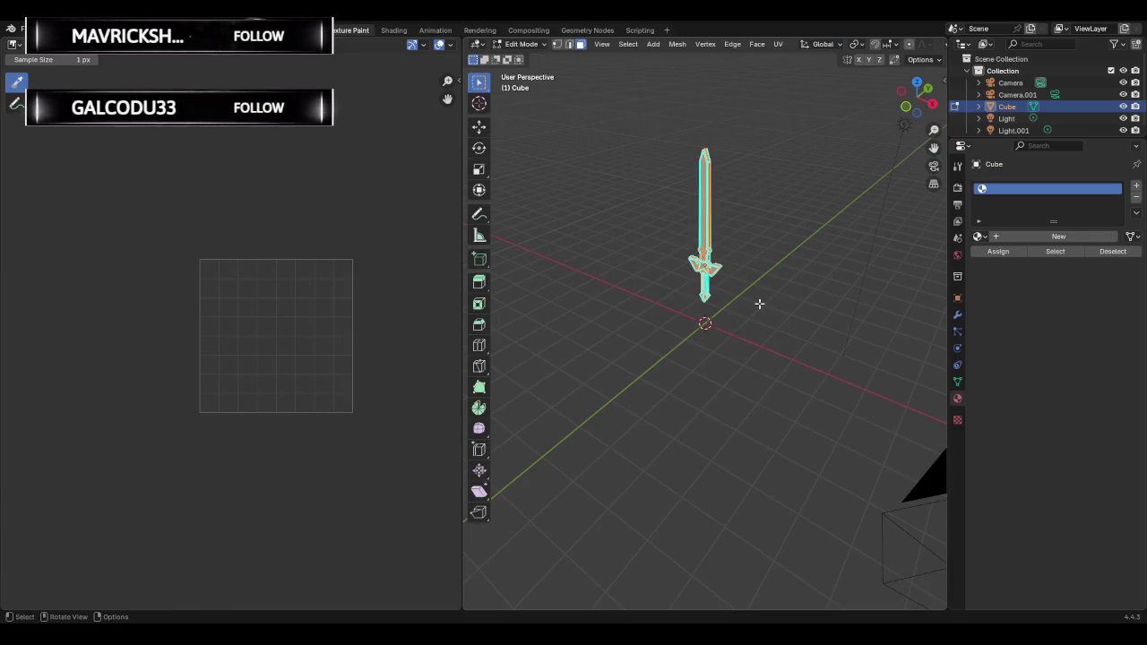
{"action": "key", "text": "ctrl+z"}
{"action": "left_click_drag", "start_coordinate": [723, 269], "coordinate": [726, 268]}
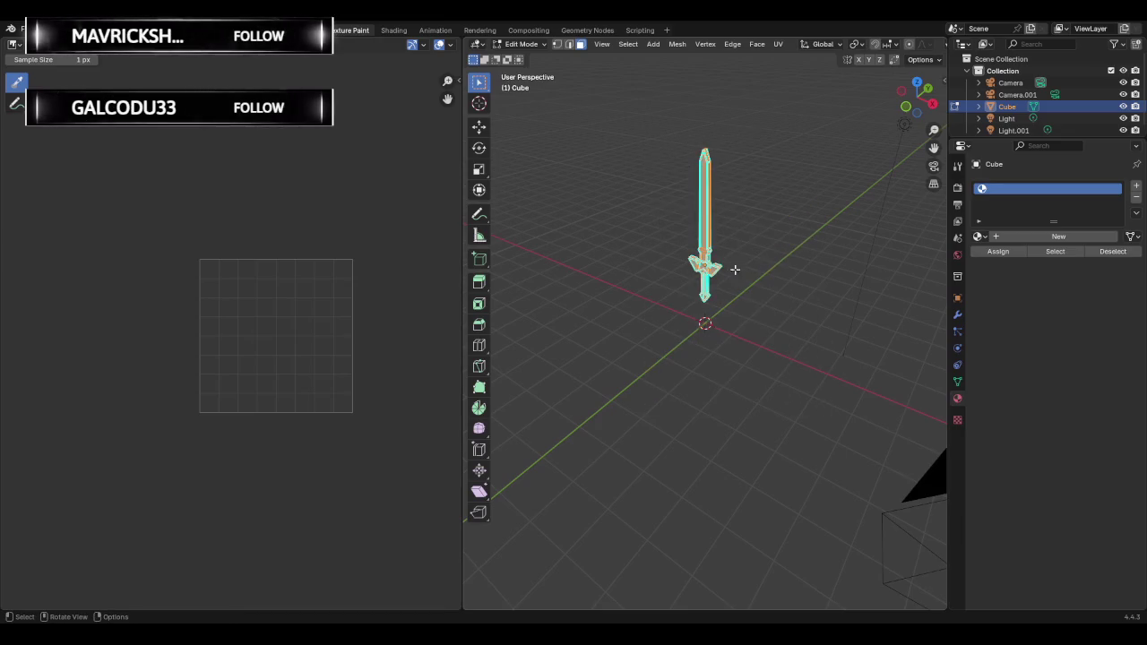
{"action": "right_click", "coordinate": [648, 246]}
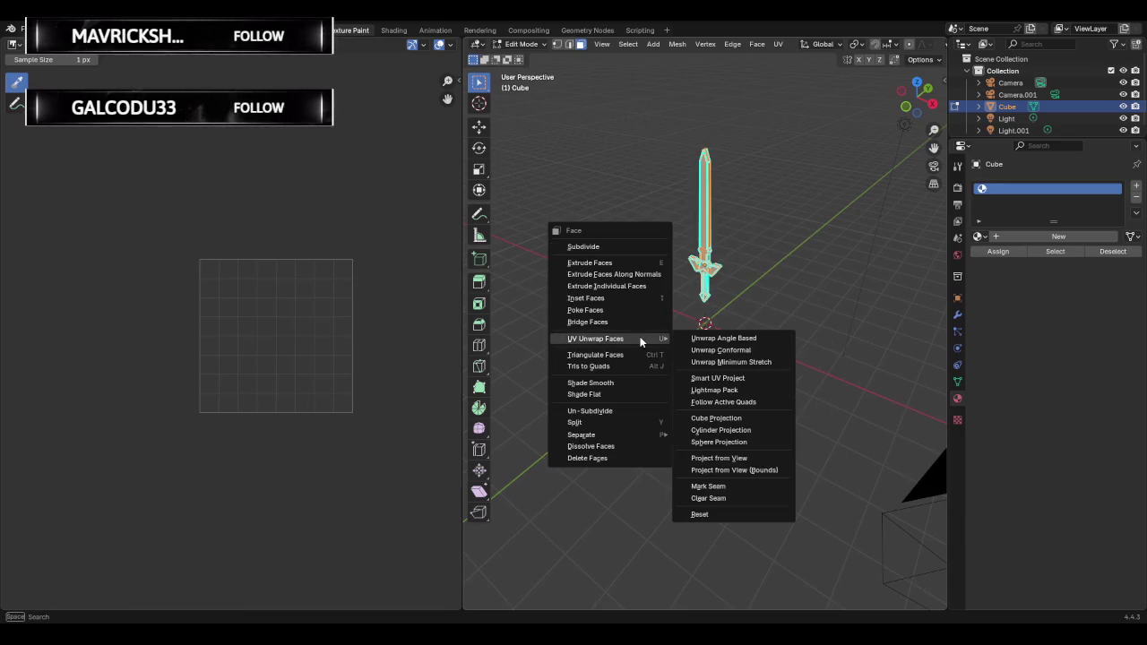
{"action": "mouse_move", "coordinate": [595, 339]}
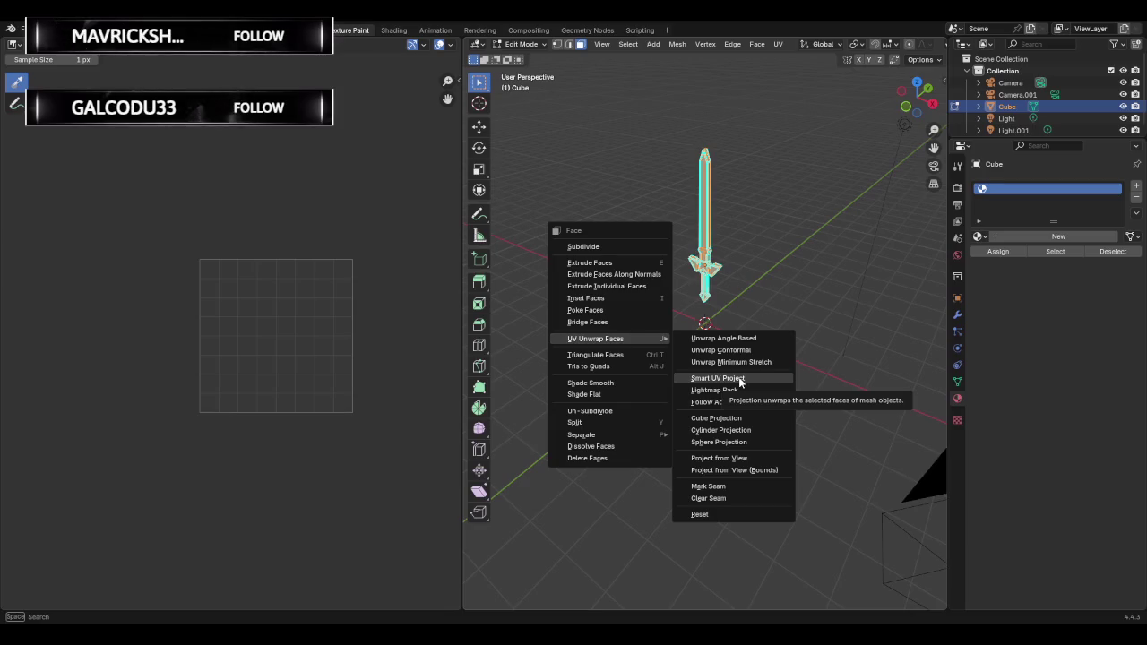
Run Smart UV Project with 89° angle limit, Scaled margin and Scale to Bounds, then review settings.
{"action": "left_click", "coordinate": [739, 379]}
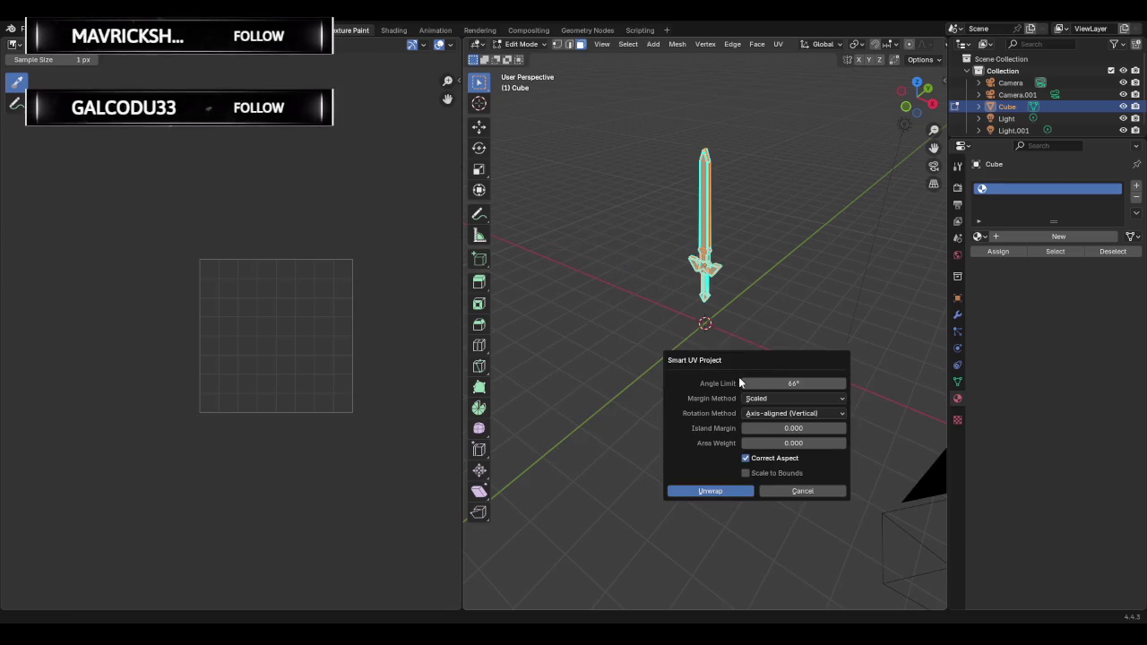
{"action": "left_click", "coordinate": [781, 398]}
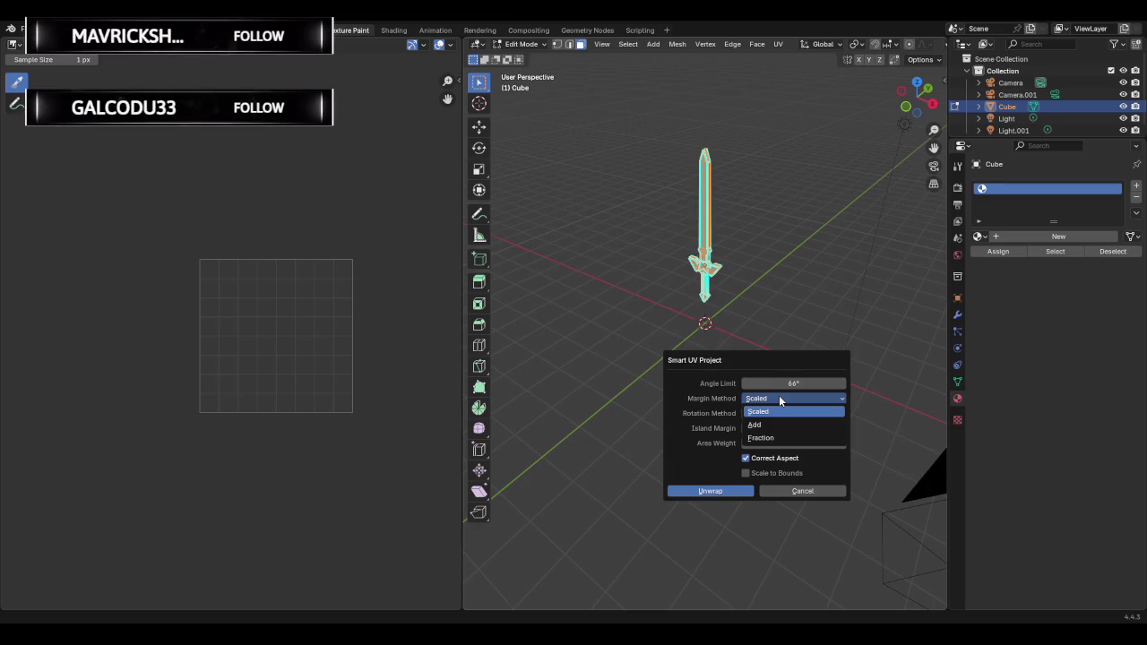
{"action": "left_click", "coordinate": [780, 398]}
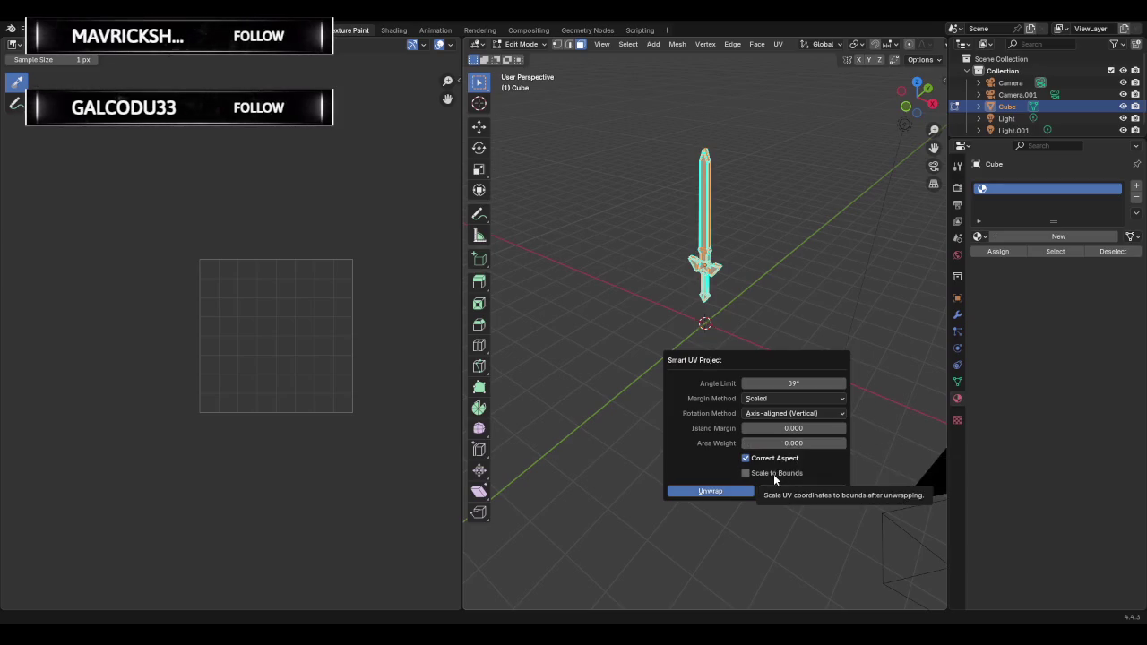
{"action": "left_click", "coordinate": [773, 474]}
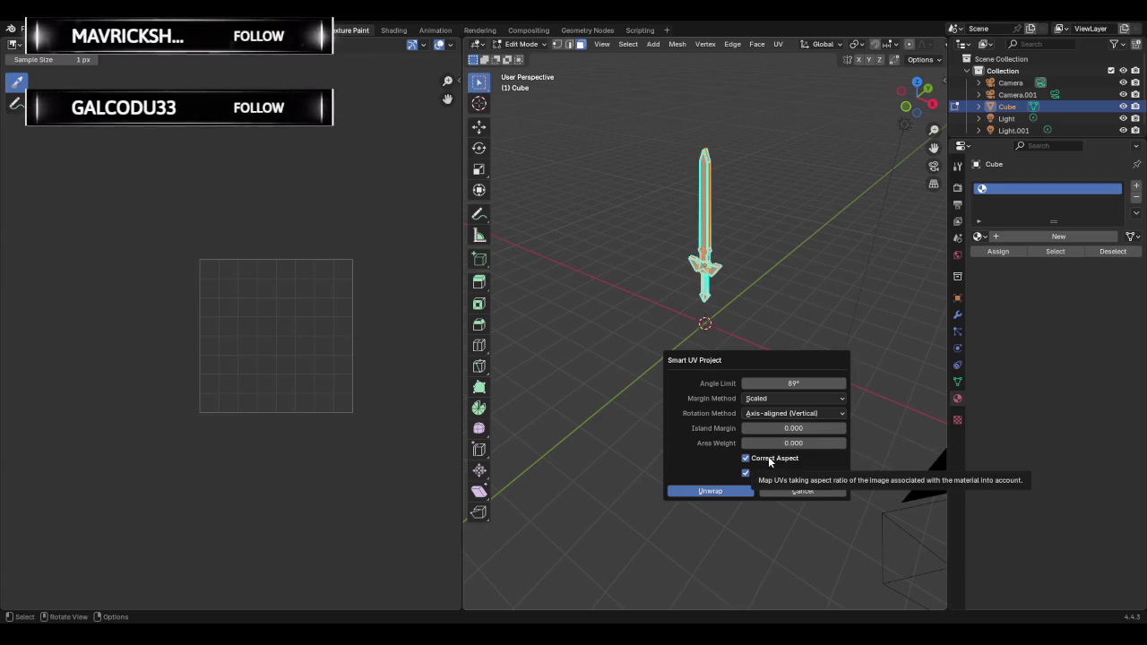
{"action": "left_click", "coordinate": [713, 495]}
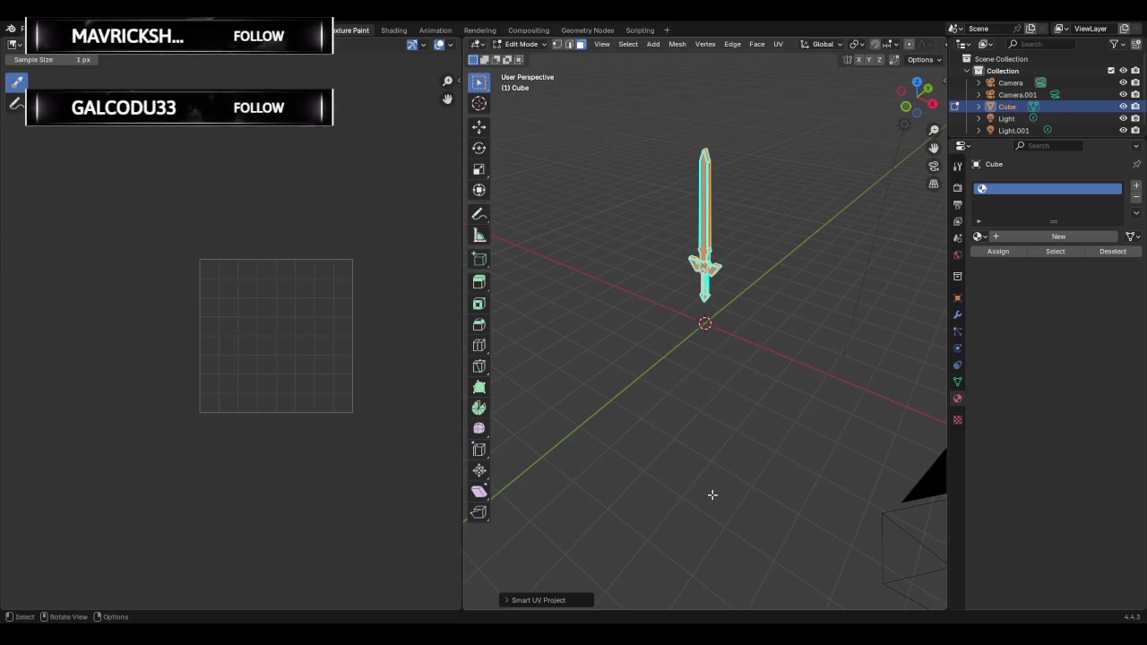
{"action": "left_click", "coordinate": [536, 600]}
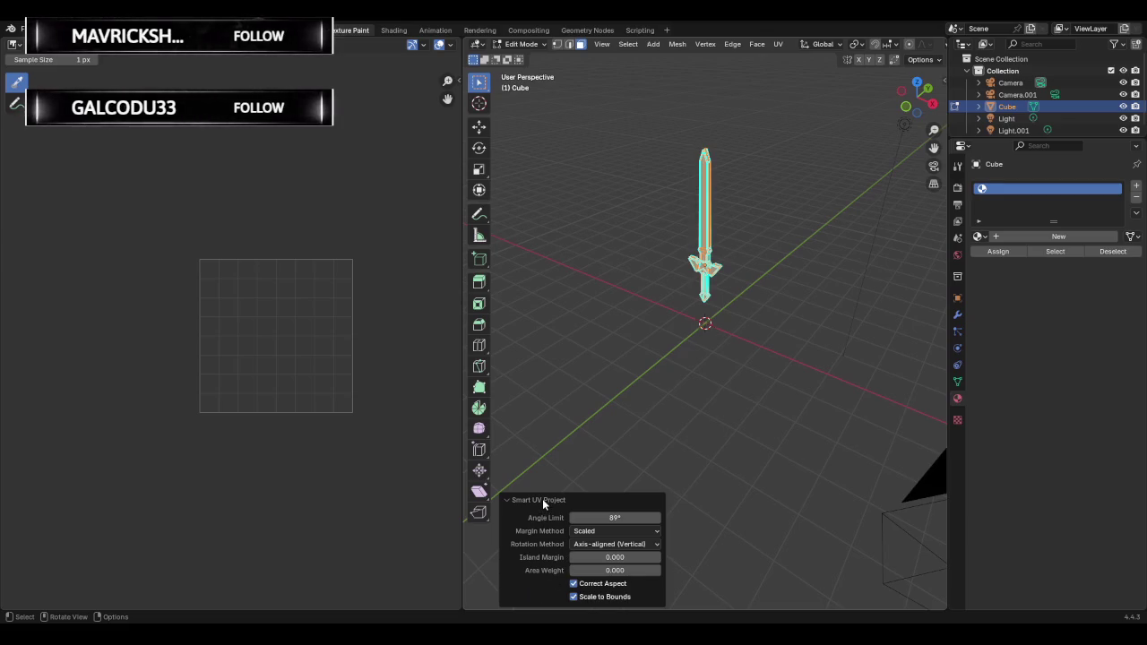
{"action": "left_click", "coordinate": [614, 545]}
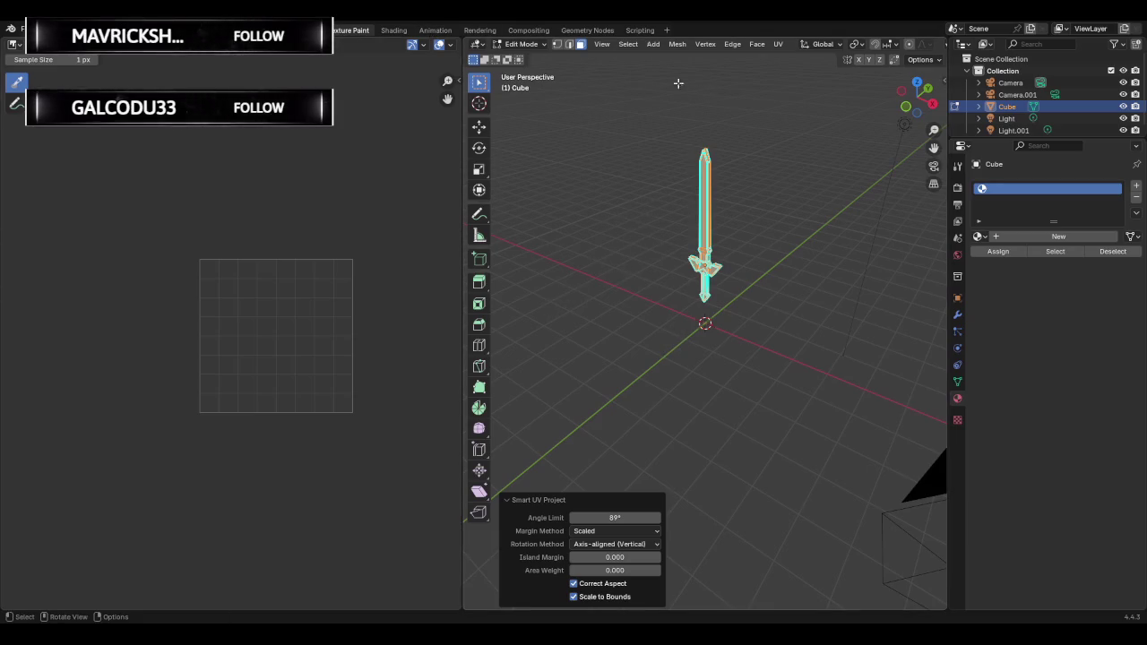
{"action": "key", "text": "Tab"}
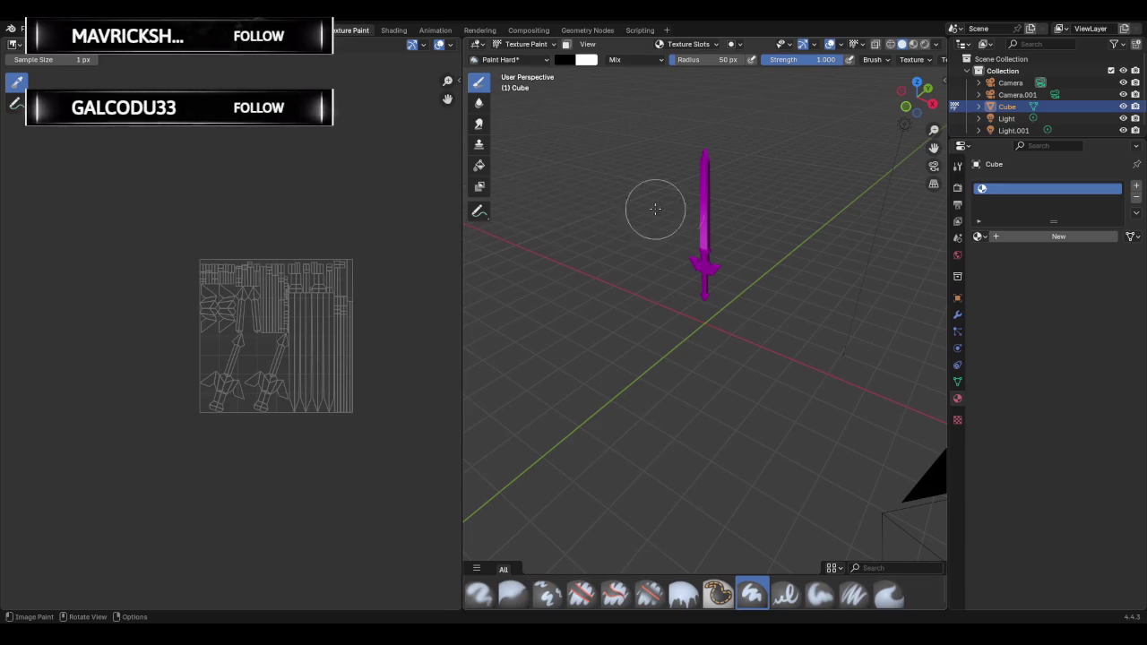
Add a new Cube Base Color paint texture slot to the sword.
{"action": "scroll", "coordinate": [655, 209], "scroll_direction": "up", "scroll_amount": 3}
{"action": "mouse_move", "coordinate": [735, 205]}
{"action": "middle_mouse_down"}
{"action": "mouse_move", "coordinate": [506, 200]}
{"action": "mouse_move", "coordinate": [763, 213]}
{"action": "mouse_move", "coordinate": [583, 176]}
{"action": "mouse_move", "coordinate": [635, 182]}
{"action": "middle_mouse_up"}
{"action": "left_click", "coordinate": [684, 44]}
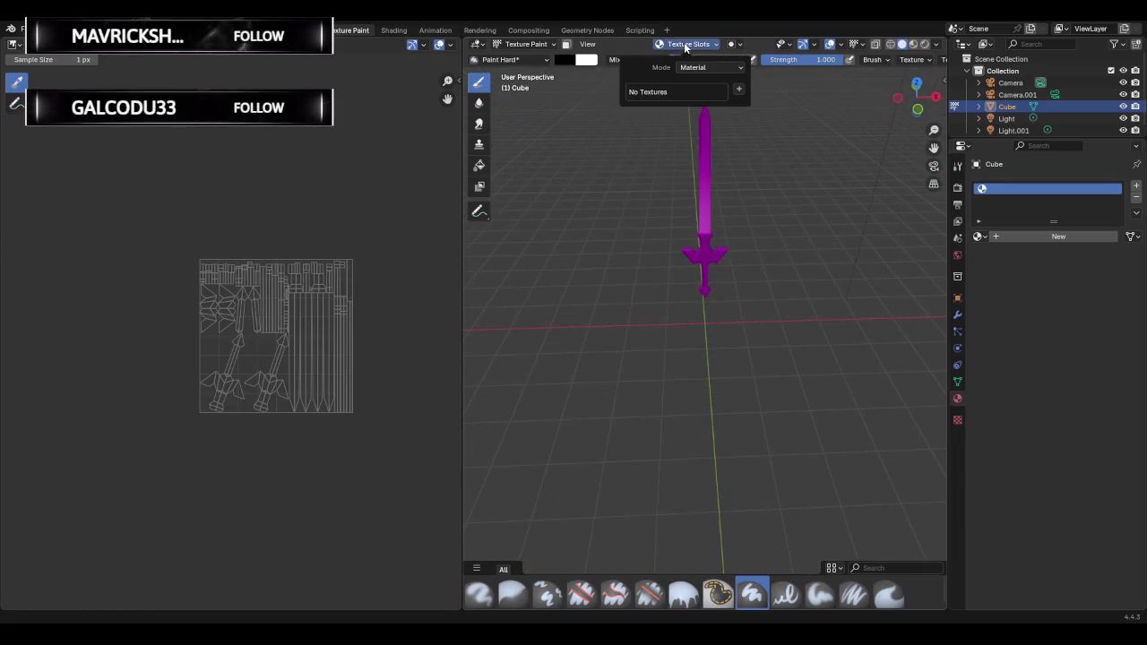
{"action": "left_click", "coordinate": [739, 89]}
{"action": "left_click", "coordinate": [757, 104]}
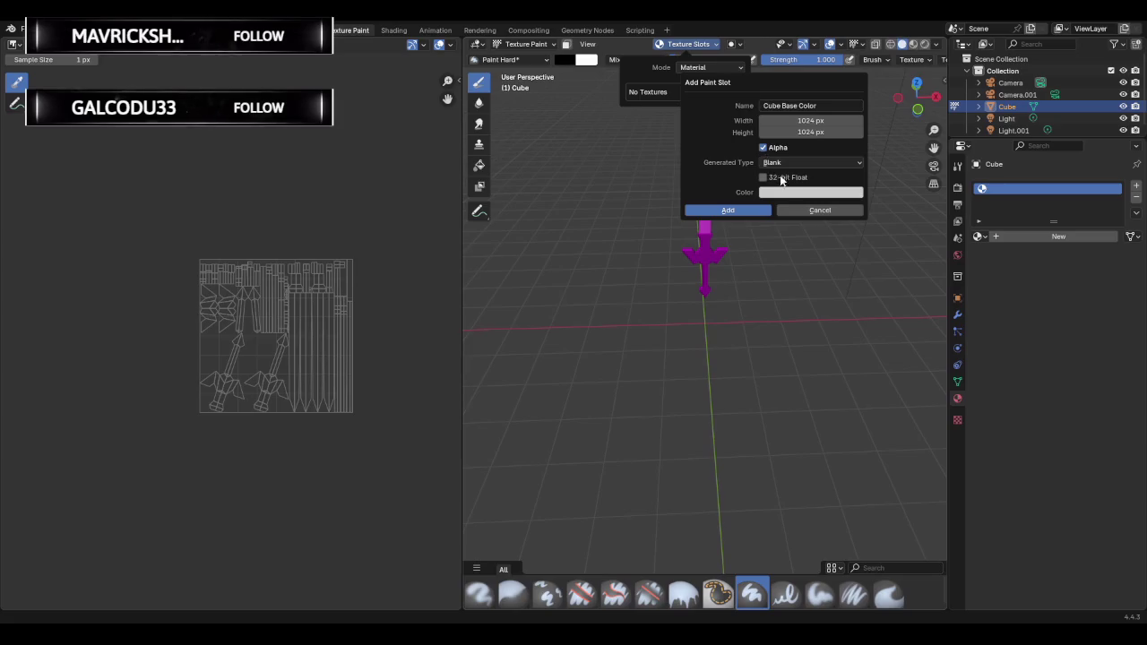
{"action": "left_click", "coordinate": [743, 211]}
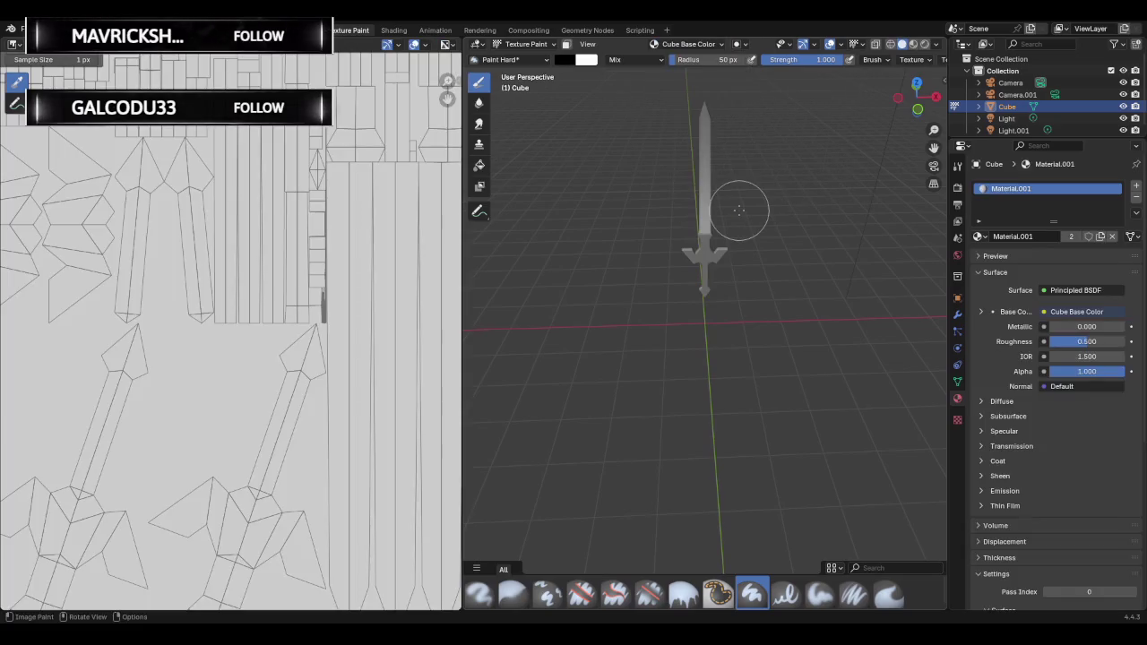
Paint the sword's blade, guard and handle black.
{"action": "mouse_move", "coordinate": [750, 192]}
{"action": "middle_mouse_down"}
{"action": "mouse_move", "coordinate": [676, 194]}
{"action": "mouse_move", "coordinate": [802, 189]}
{"action": "mouse_move", "coordinate": [724, 205]}
{"action": "middle_mouse_up"}
{"action": "scroll", "coordinate": [802, 189], "scroll_direction": "up", "scroll_amount": 3}
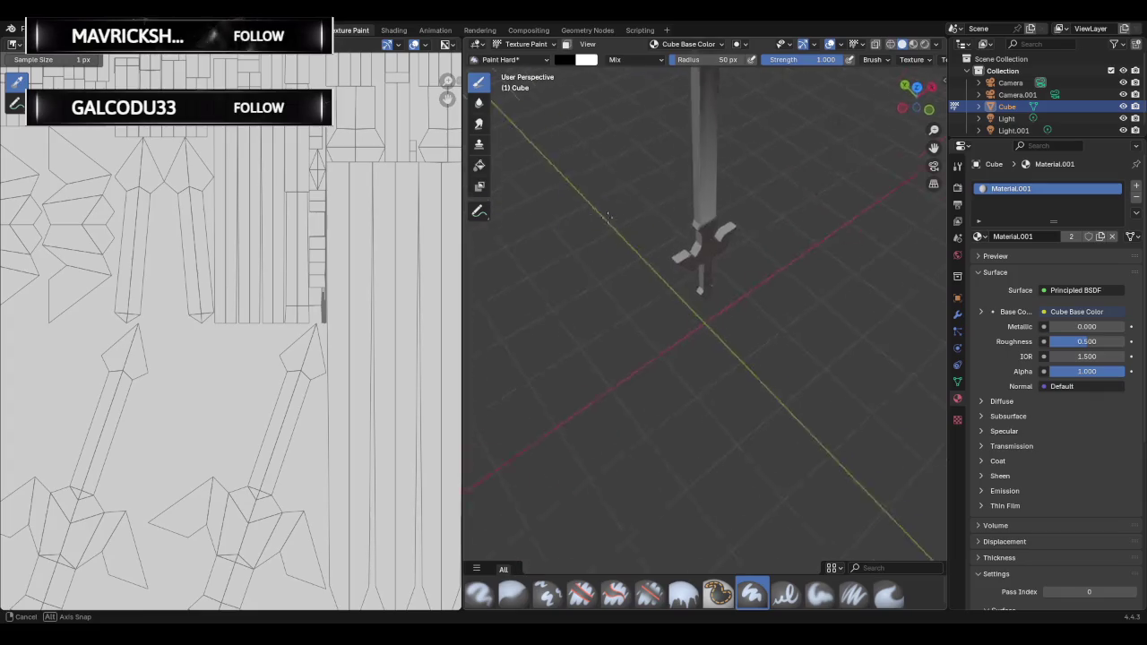
{"action": "left_click_drag", "start_coordinate": [686, 202], "coordinate": [706, 175]}
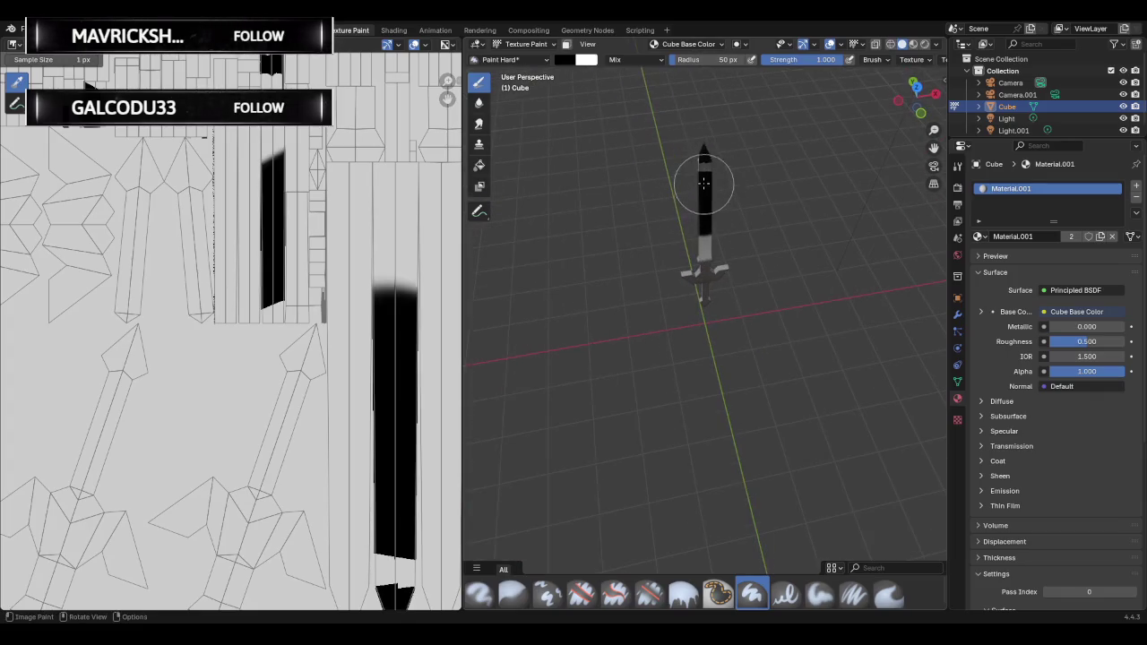
{"action": "scroll", "coordinate": [705, 175], "scroll_direction": "up", "scroll_amount": 3}
{"action": "scroll", "coordinate": [691, 199], "scroll_direction": "down", "scroll_amount": 1}
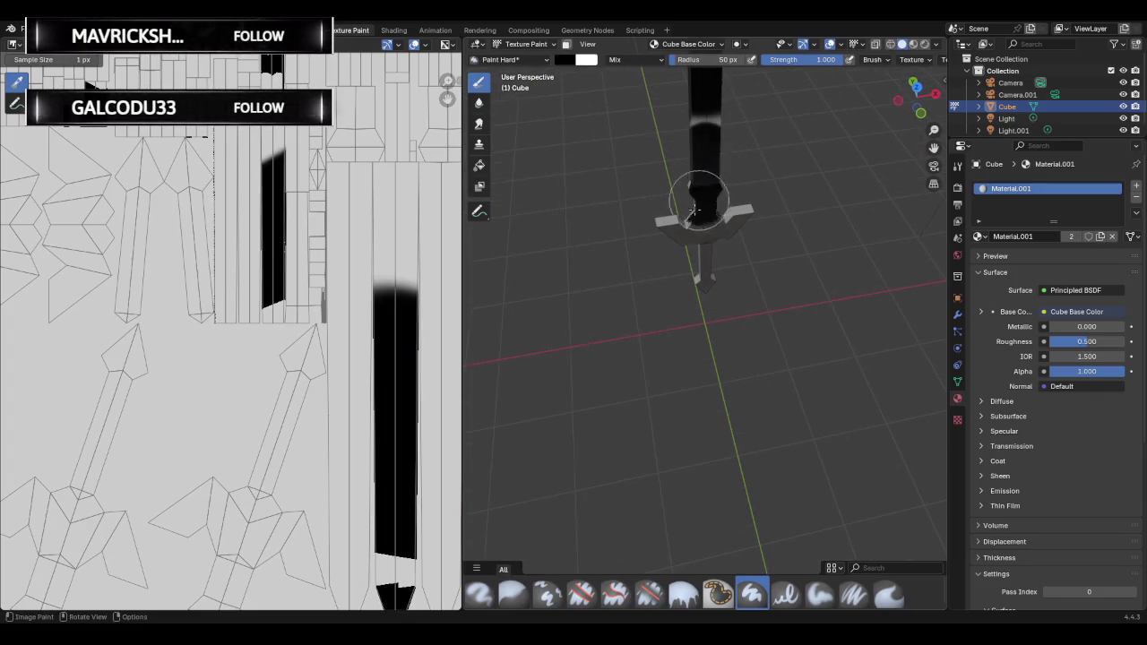
{"action": "mouse_move", "coordinate": [691, 200]}
{"action": "left_mouse_down"}
{"action": "mouse_move", "coordinate": [732, 216]}
{"action": "mouse_move", "coordinate": [674, 276]}
{"action": "left_mouse_up"}
{"action": "left_click_drag", "start_coordinate": [633, 225], "coordinate": [691, 205]}
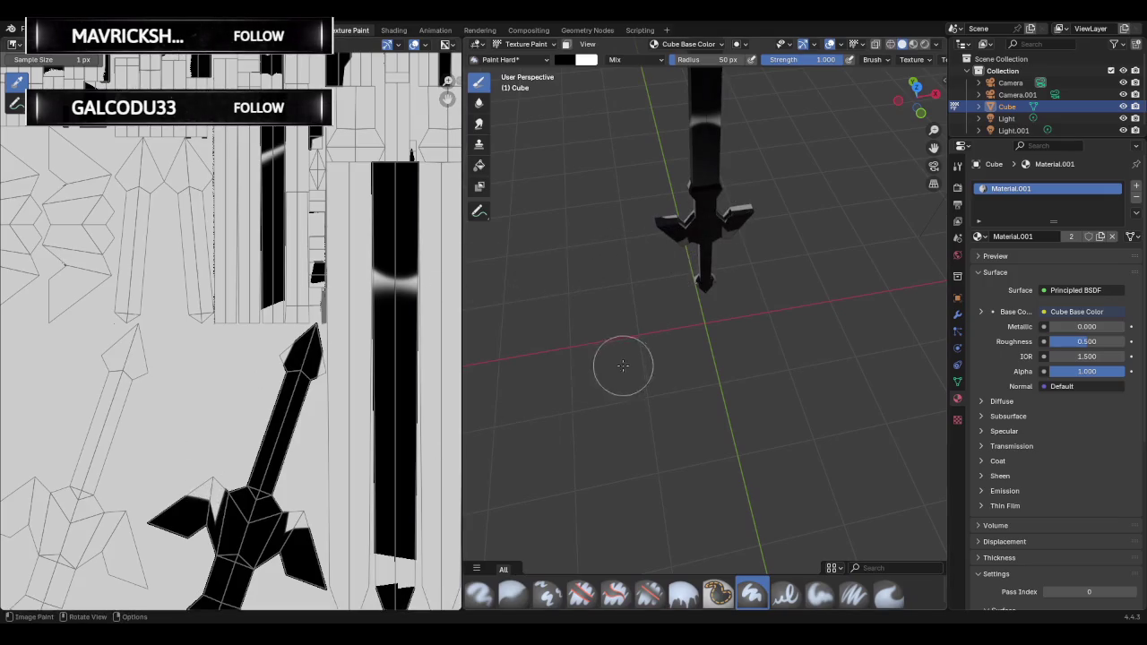
{"action": "scroll", "coordinate": [643, 345], "scroll_direction": "down", "scroll_amount": 3}
{"action": "scroll", "coordinate": [643, 345], "scroll_direction": "down", "scroll_amount": 2}
{"action": "scroll", "coordinate": [572, 334], "scroll_direction": "down", "scroll_amount": 3}
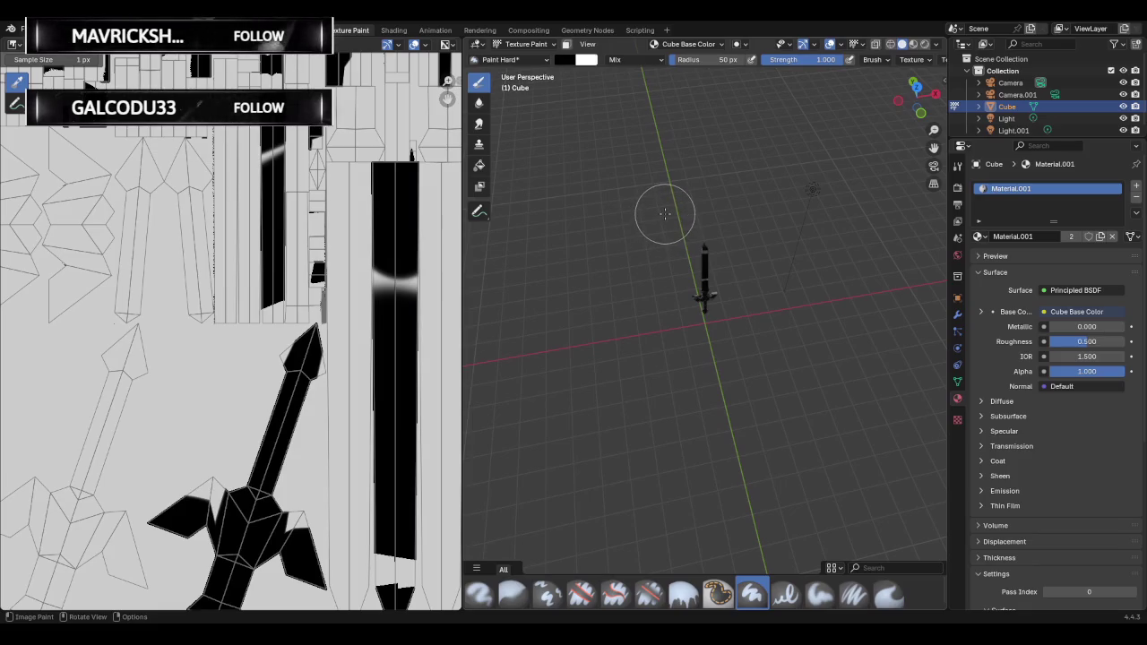
Start a new General scene, discarding the unsaved sword changes.
{"action": "left_click", "coordinate": [21, 30]}
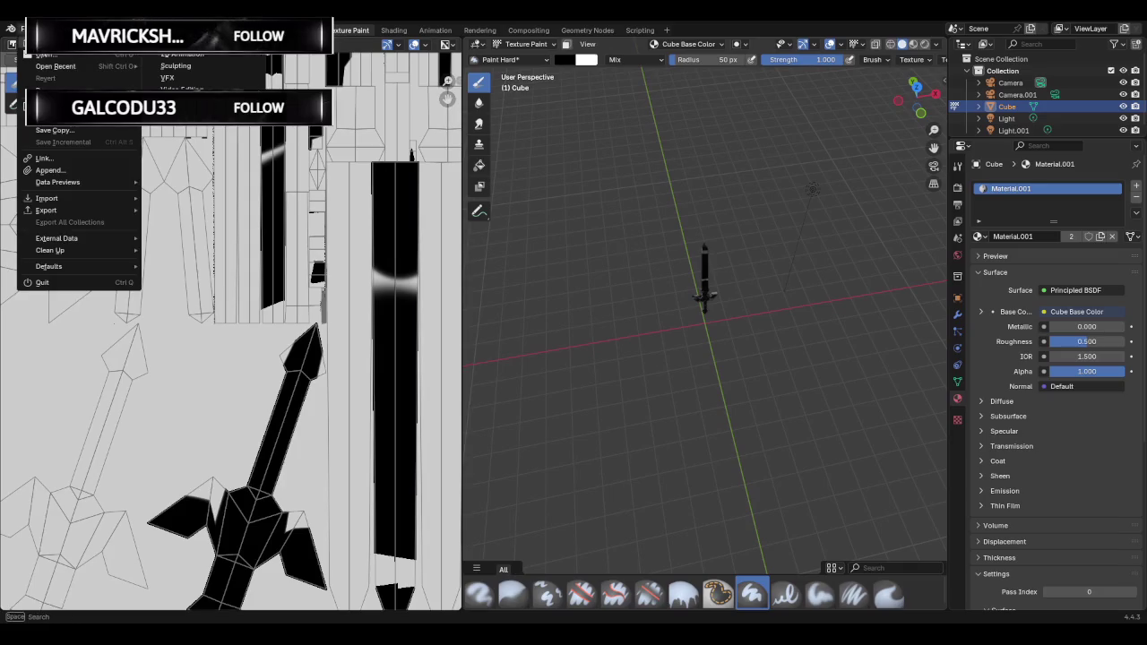
{"action": "left_click", "coordinate": [42, 283]}
{"action": "left_click", "coordinate": [581, 347]}
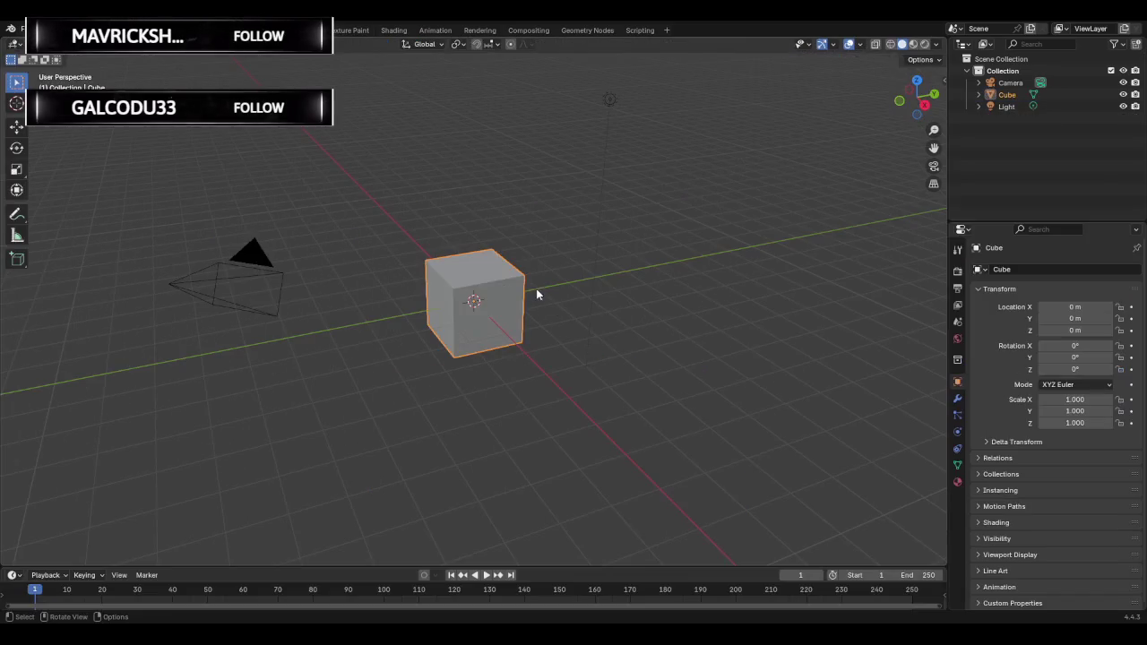
Delete the default cube and choose File > Import > glTF 2.0.
{"action": "key", "text": "x"}
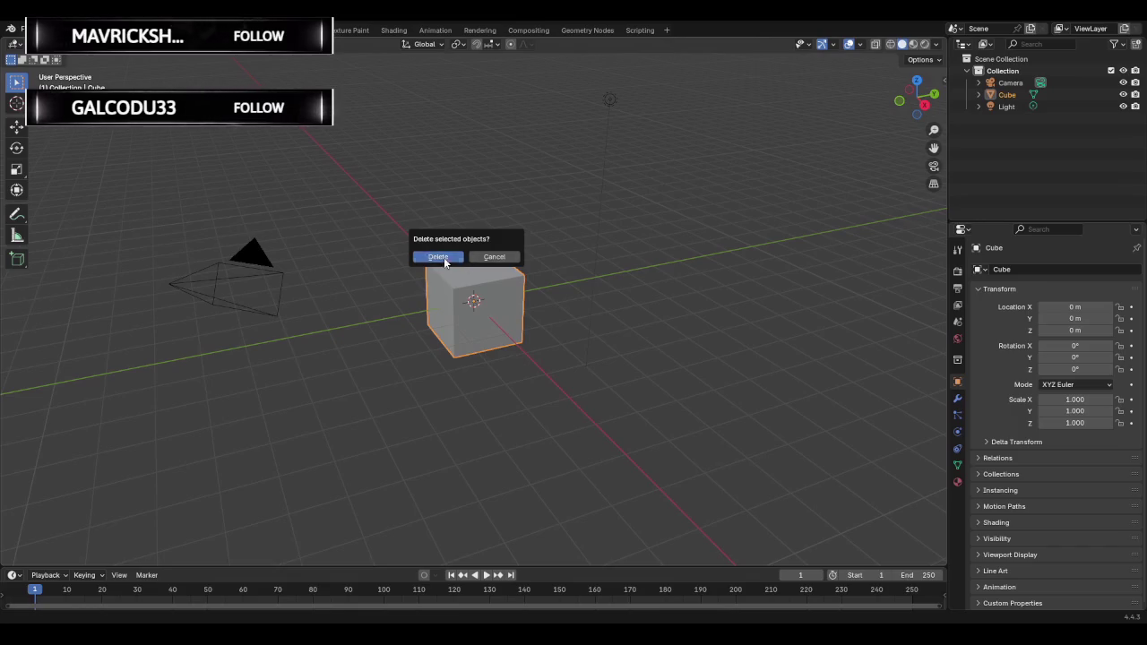
{"action": "left_click", "coordinate": [438, 257]}
{"action": "left_click", "coordinate": [35, 30]}
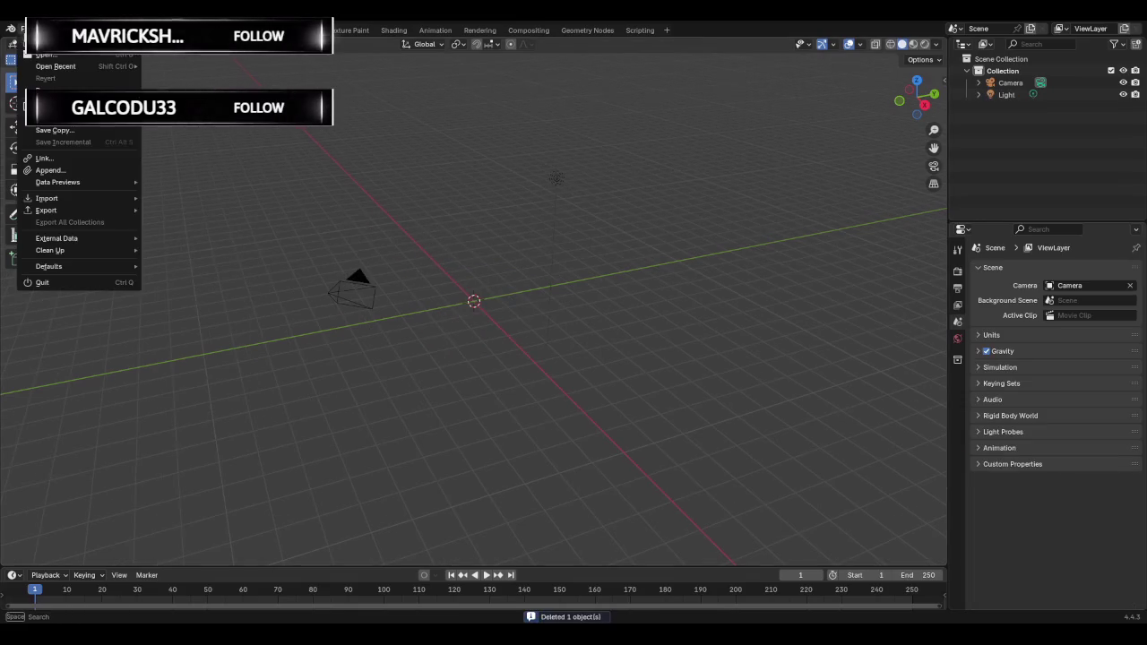
{"action": "mouse_move", "coordinate": [47, 198]}
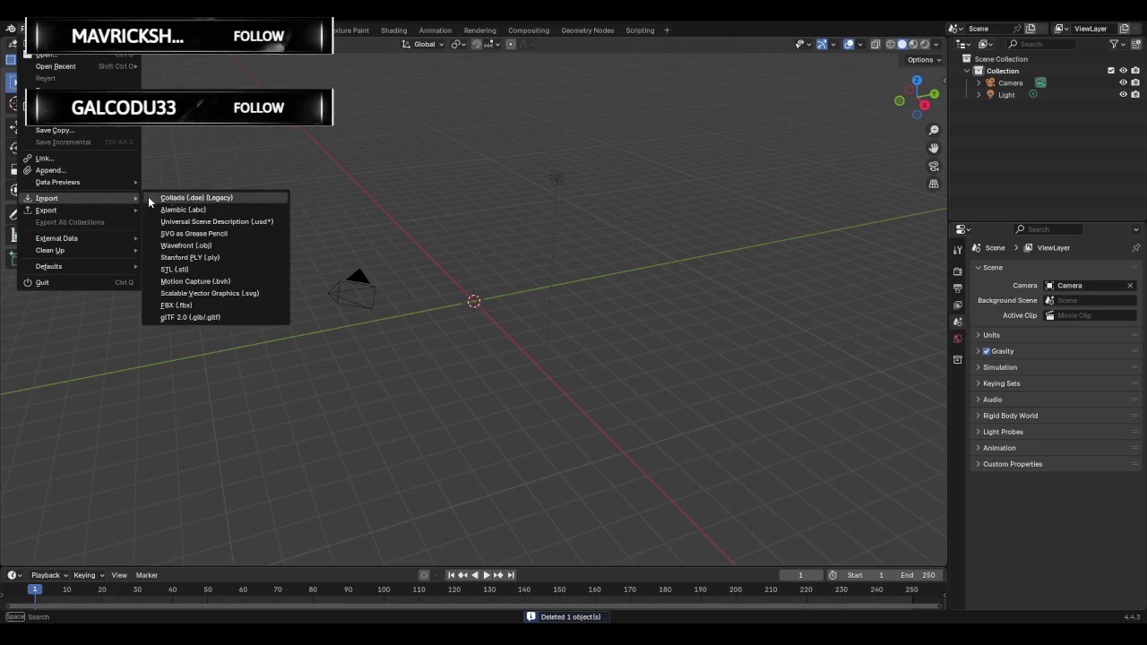
{"action": "left_click", "coordinate": [186, 299]}
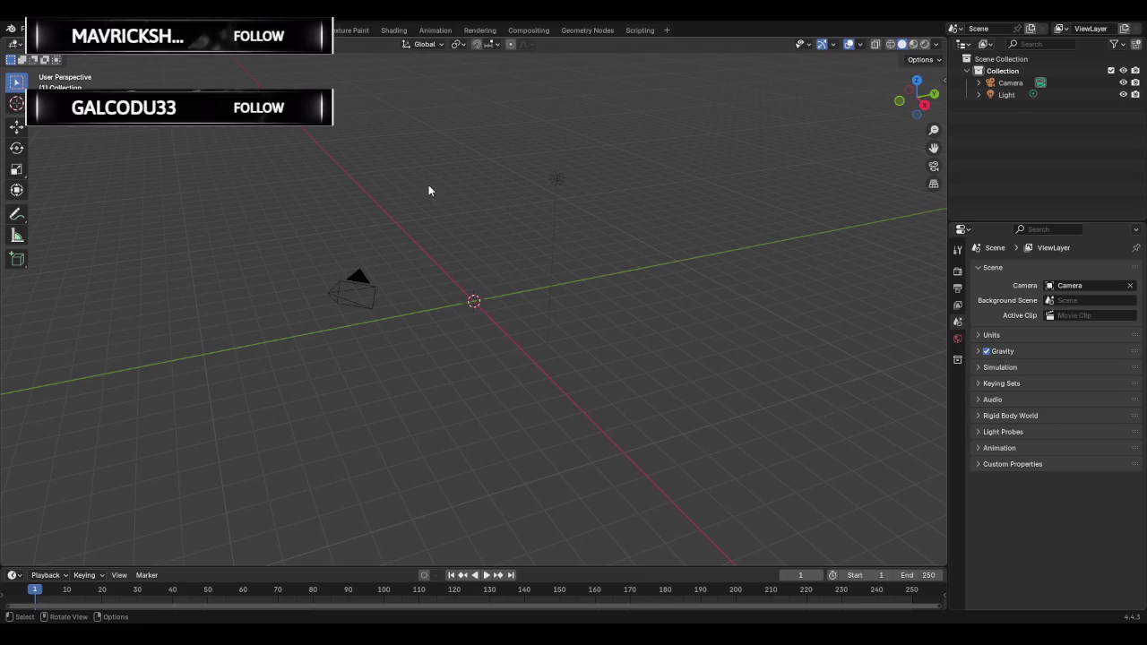
Import the sword glTF file and orbit to inspect the upright sword.
{"action": "left_click", "coordinate": [538, 287]}
{"action": "middle_click_drag", "start_coordinate": [504, 242], "coordinate": [516, 330]}
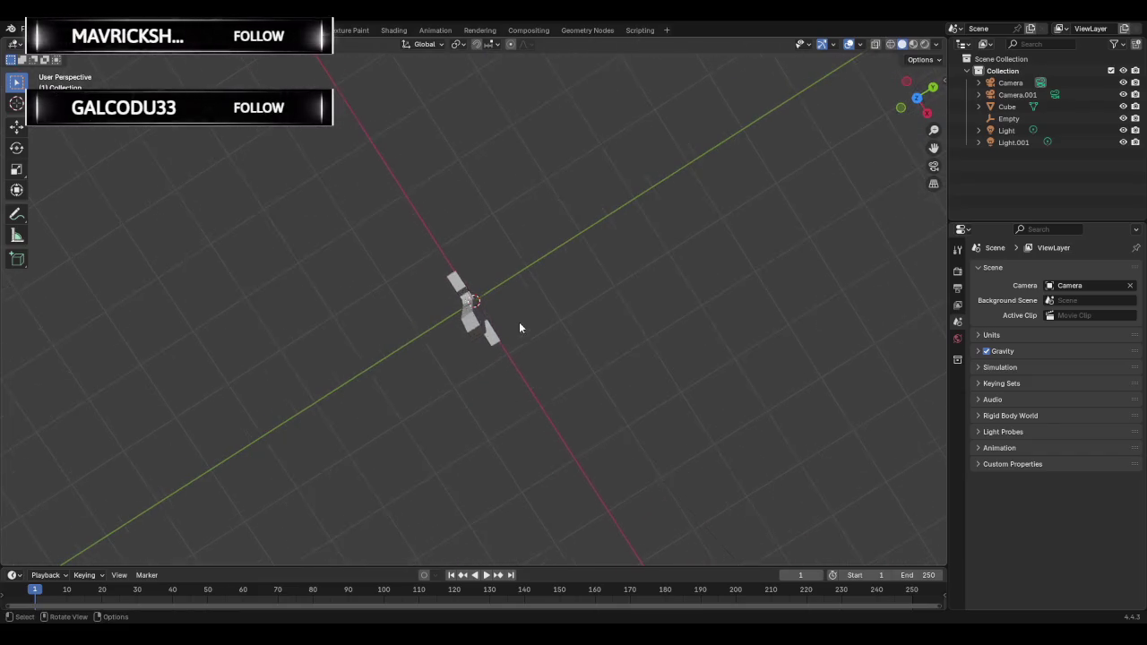
{"action": "mouse_move", "coordinate": [515, 337]}
{"action": "middle_mouse_down"}
{"action": "mouse_move", "coordinate": [601, 274]}
{"action": "mouse_move", "coordinate": [146, 204]}
{"action": "middle_mouse_up"}
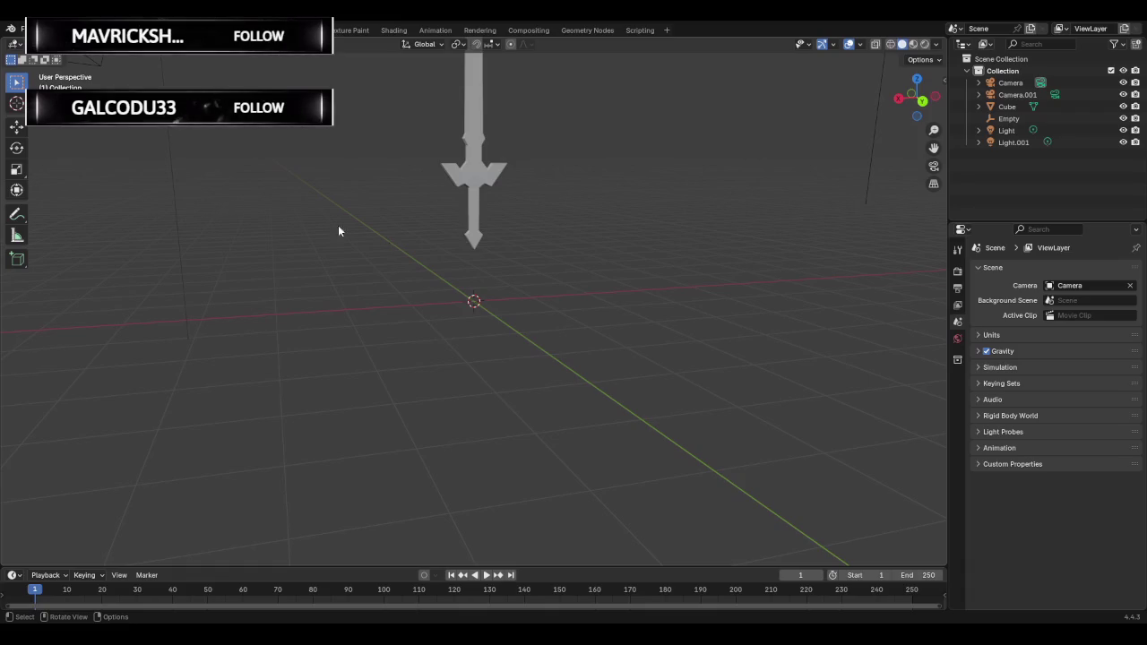
Load another new General scene past the save prompt and delete its default cube.
{"action": "scroll", "coordinate": [502, 266], "scroll_direction": "down", "scroll_amount": 3}
{"action": "mouse_move", "coordinate": [588, 303]}
{"action": "middle_mouse_down"}
{"action": "mouse_move", "coordinate": [588, 289]}
{"action": "mouse_move", "coordinate": [502, 295]}
{"action": "middle_mouse_up"}
{"action": "left_click", "coordinate": [28, 30]}
{"action": "mouse_move", "coordinate": [47, 54]}
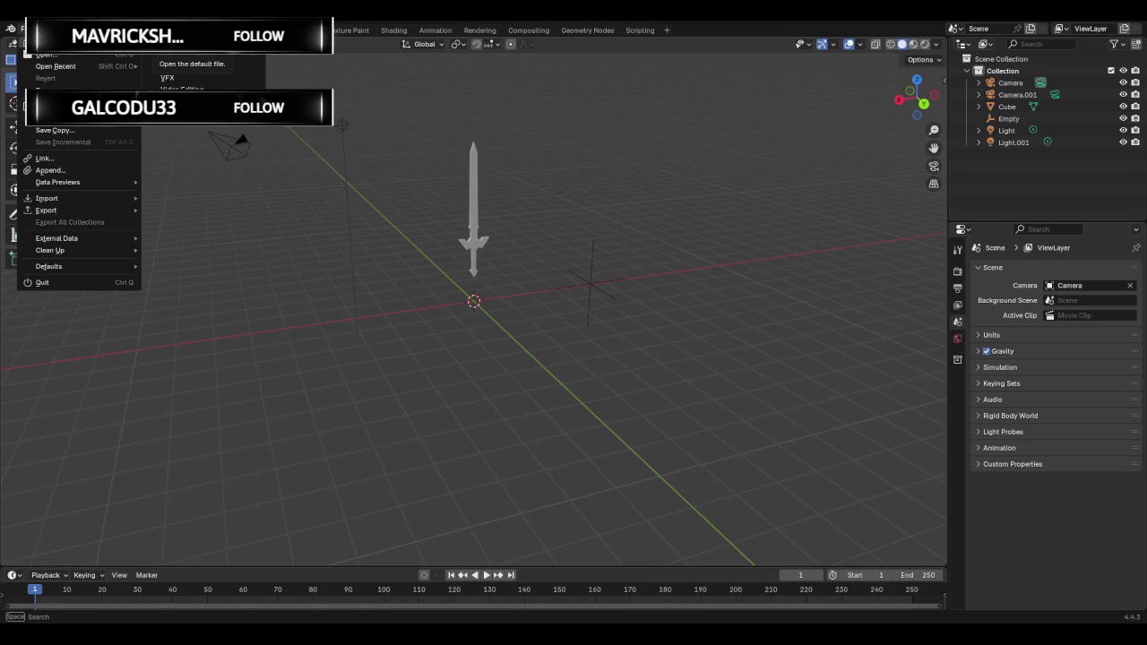
{"action": "left_click", "coordinate": [184, 42]}
{"action": "left_click", "coordinate": [593, 343]}
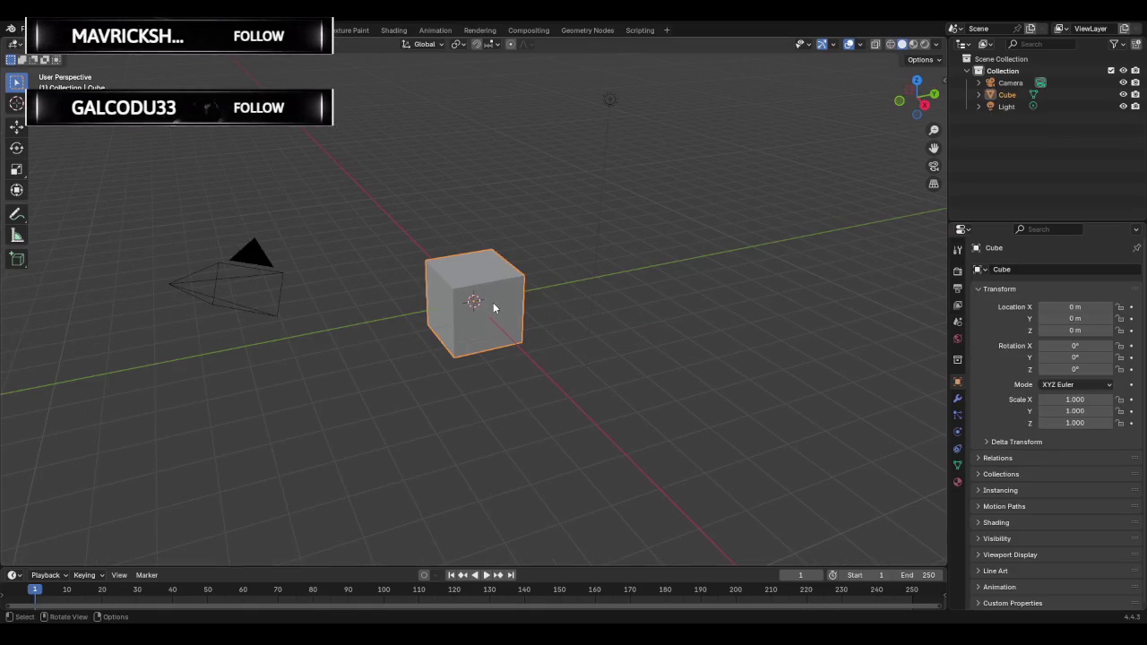
{"action": "key", "text": "Delete"}
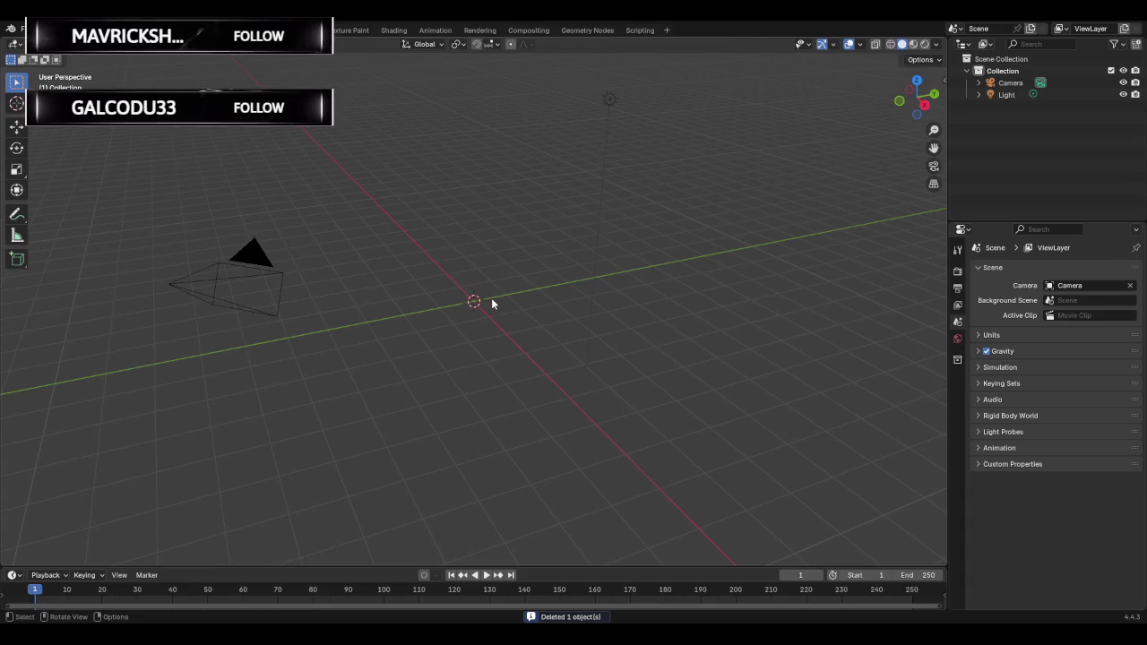